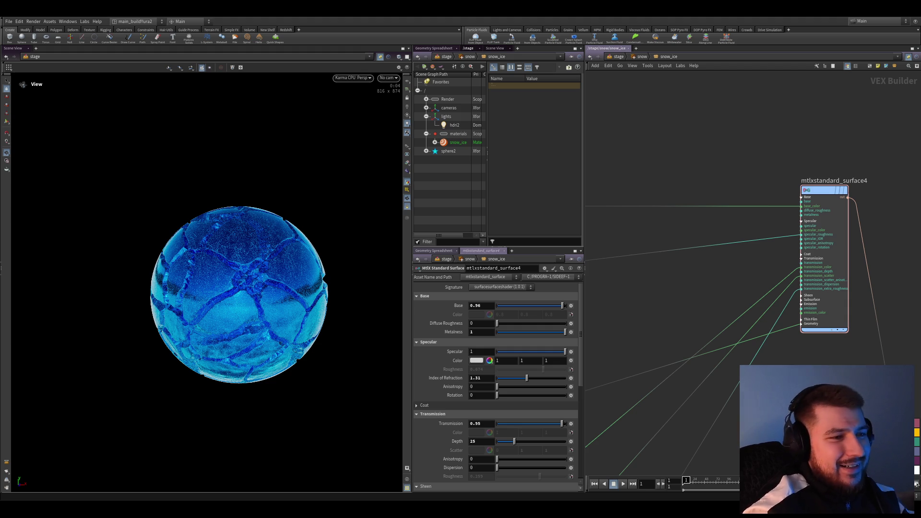
# Save ice_king_render_sh010_v011.hip and bring the ramp and range nodes into view.
pyautogui.hotkey('ctrl', 's')
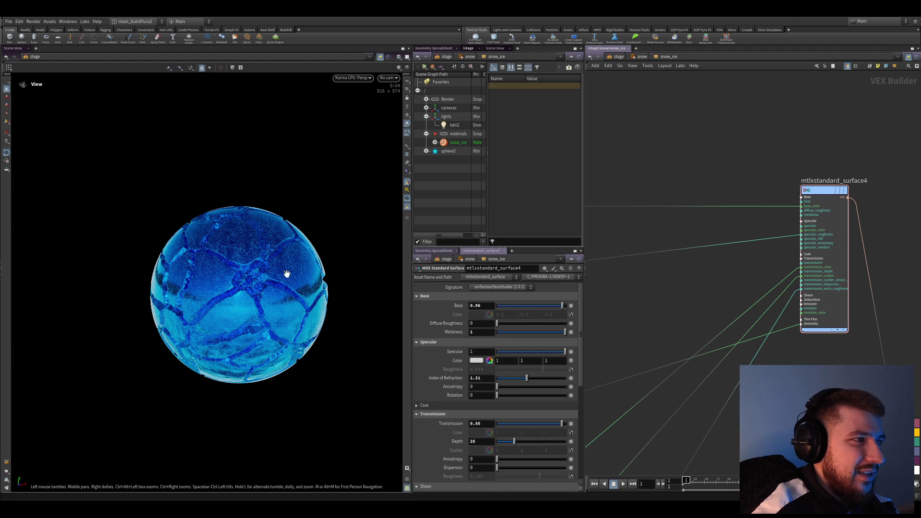
pyautogui.scroll(-4, 726, 373)
pyautogui.scroll(8, 750, 317)
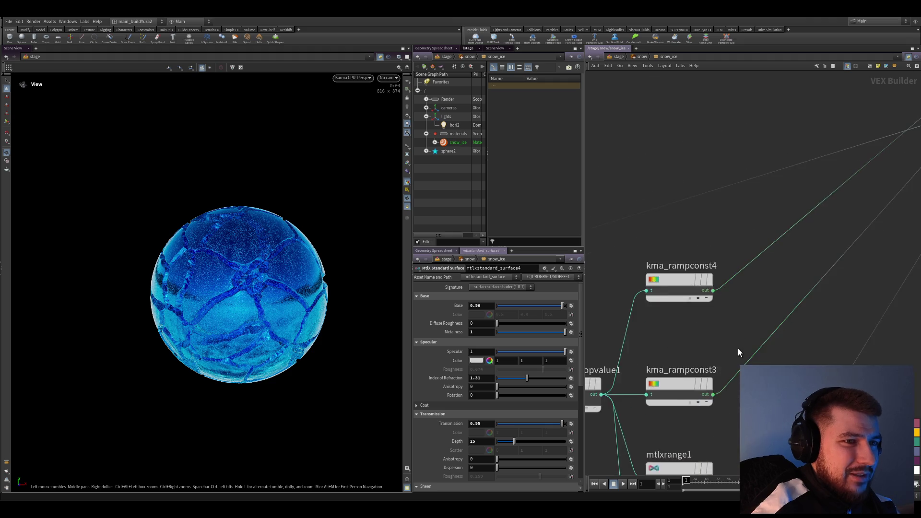
# Duplicate mtlxrange2 as mtlxrange4 and place it above kma_rampconst4.
pyautogui.scroll(-3, 715, 340)
pyautogui.click(670, 316)
pyautogui.scroll(1, 716, 344)
pyautogui.scroll(-2, 748, 336)
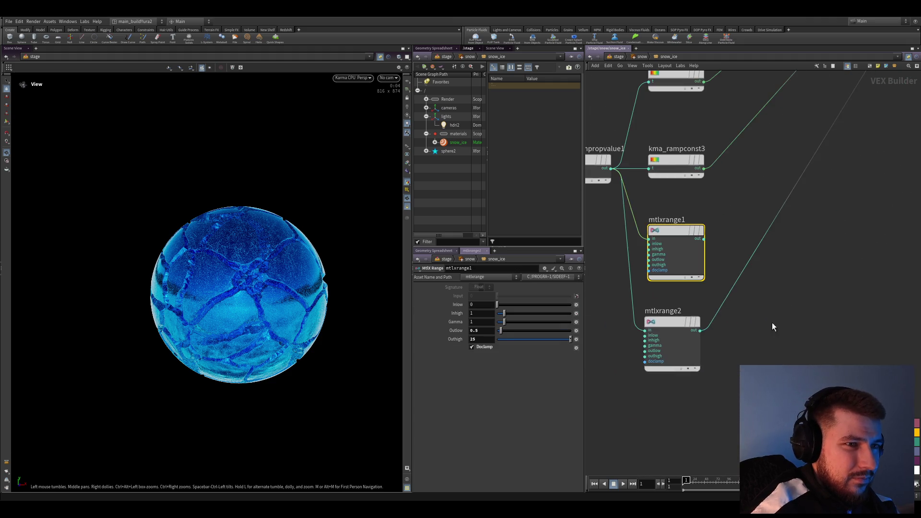
pyautogui.click(672, 322)
pyautogui.scroll(-3, 672, 331)
pyautogui.hotkey('ctrl', 'c')
pyautogui.hotkey('ctrl', 'v')
pyautogui.moveTo(708, 312); pyautogui.dragTo(698, 200)
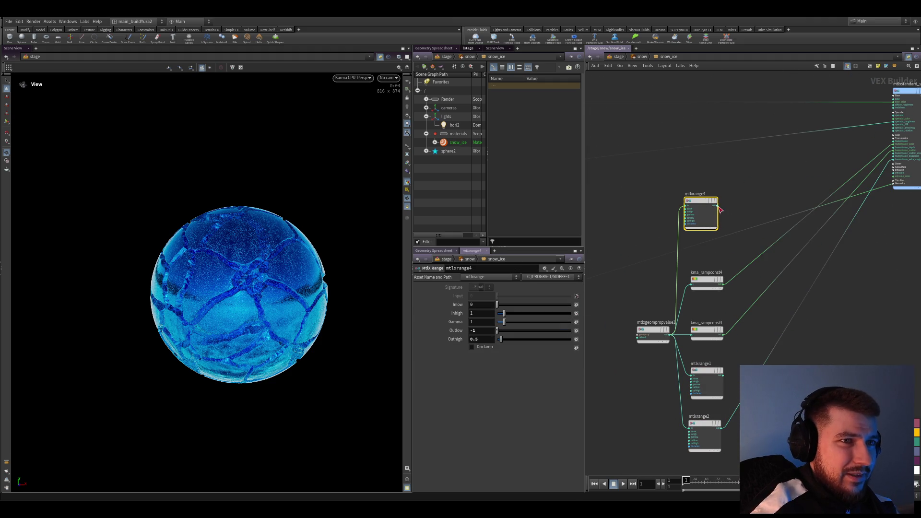
# Frame the new mtlxrange4 node, deselect it, and save the scene.
pyautogui.scroll(-3, 664, 303)
pyautogui.scroll(6, 749, 245)
pyautogui.press('f')
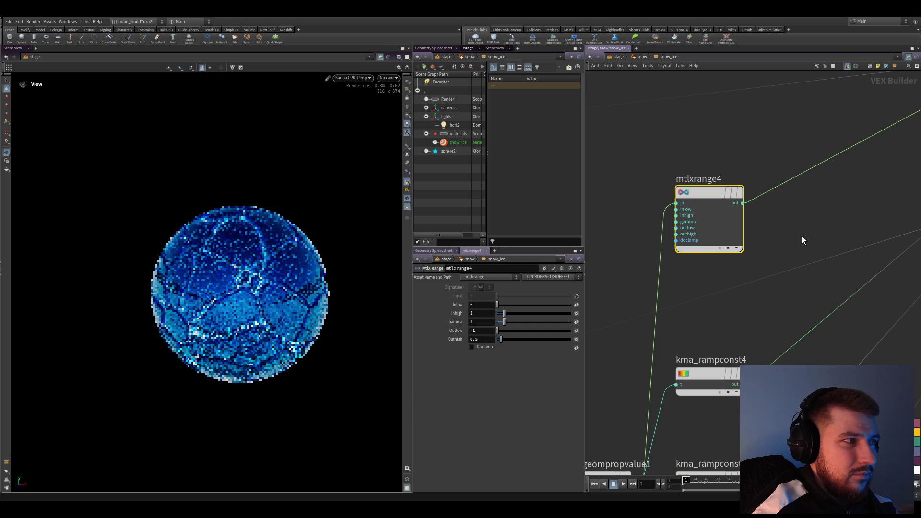
pyautogui.click(801, 236)
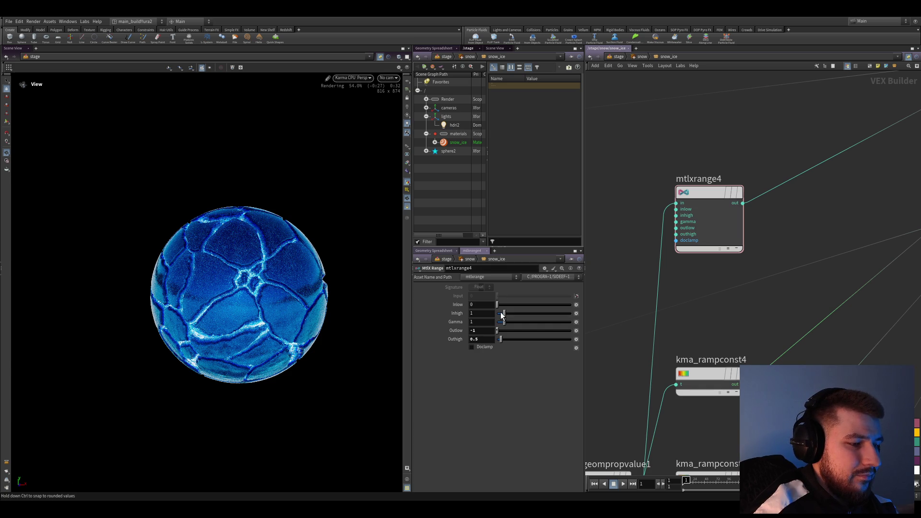
pyautogui.hotkey('ctrl', 's')
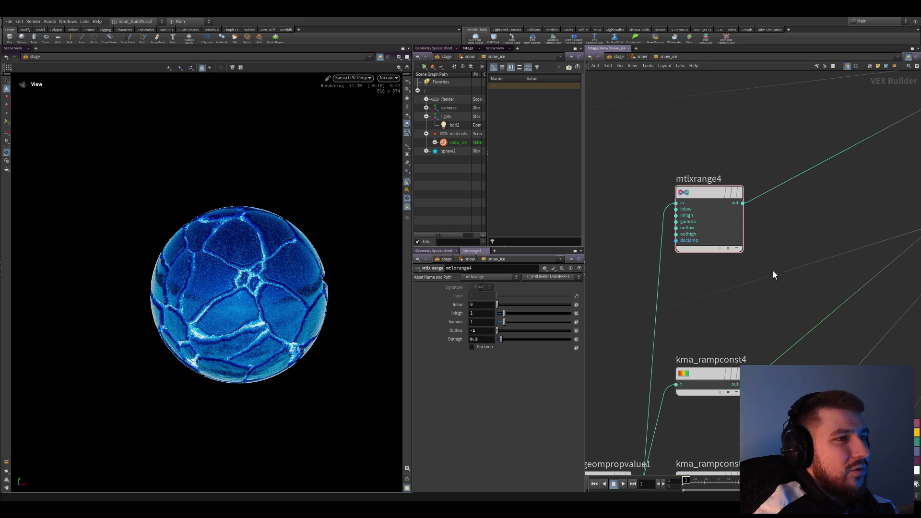
# Reposition mtlxrange4 to a new spot in the snow_ice network.
pyautogui.scroll(-3, 722, 271)
pyautogui.scroll(3, 747, 237)
pyautogui.scroll(-3, 720, 210)
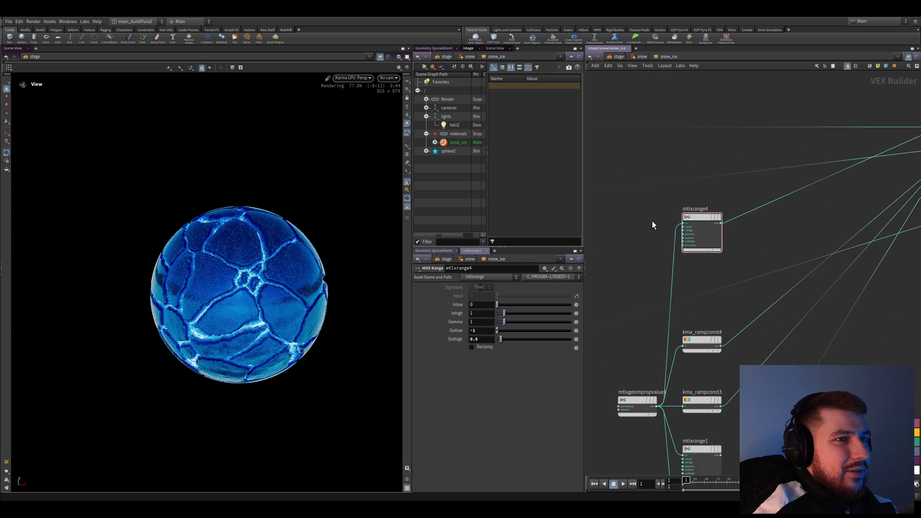
pyautogui.moveTo(703, 261)
pyautogui.mouseDown()
pyautogui.moveTo(710, 246)
pyautogui.moveTo(708, 283)
pyautogui.moveTo(702, 272)
pyautogui.mouseUp()
pyautogui.moveTo(644, 280); pyautogui.dragTo(731, 206, button='middle')
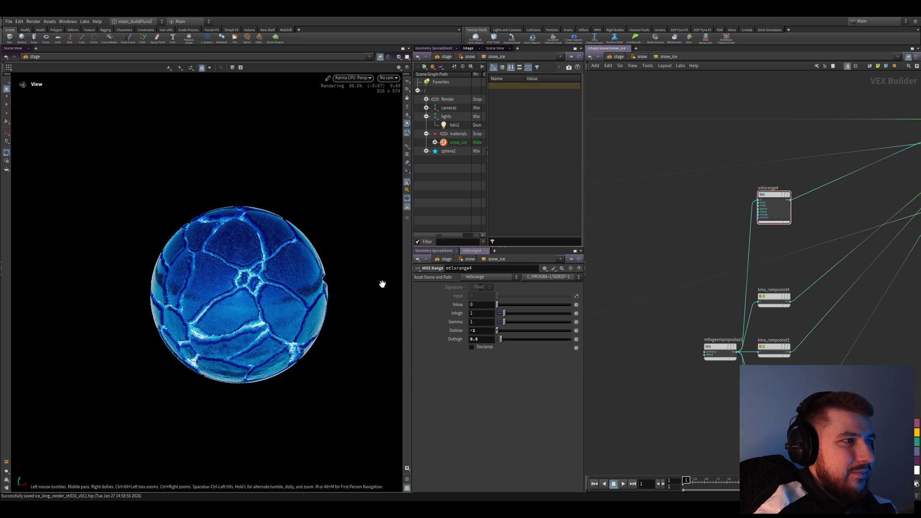
# Inspect the standard surface and mtlxseparate3c2 node settings.
pyautogui.scroll(2, 641, 291)
pyautogui.scroll(-5, 637, 298)
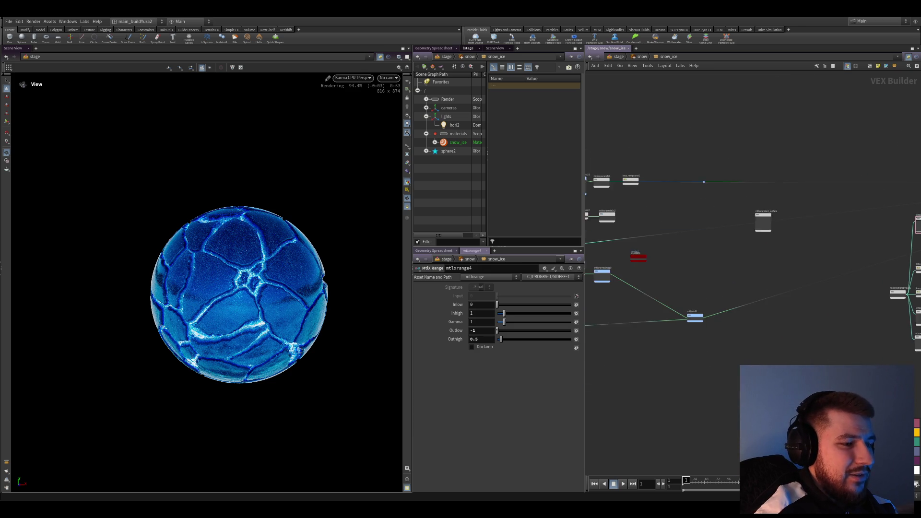
pyautogui.scroll(3, 723, 302)
pyautogui.click(607, 309)
pyautogui.scroll(-3, 723, 376)
pyautogui.scroll(2, 721, 370)
pyautogui.click(703, 376)
# Gather the six range nodes together and move them down-left.
pyautogui.scroll(4, 662, 317)
pyautogui.scroll(-6, 680, 352)
pyautogui.scroll(1, 699, 352)
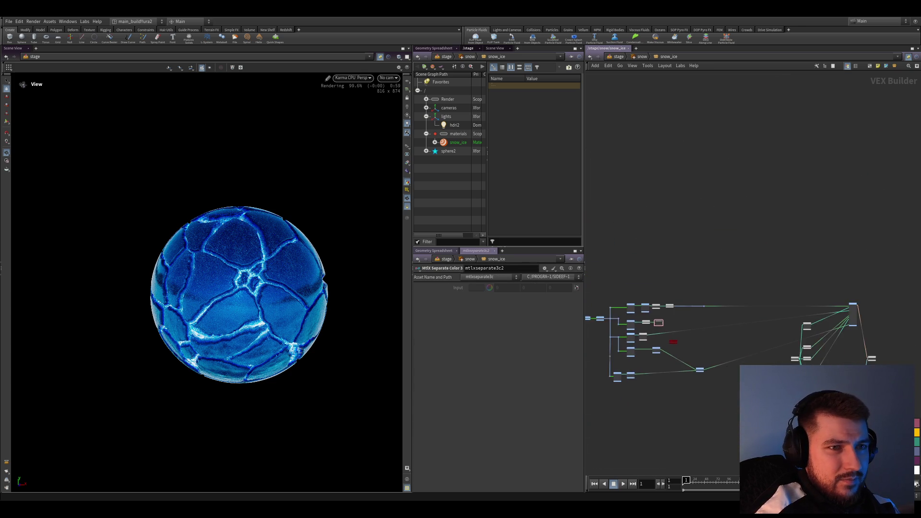
pyautogui.scroll(1, 699, 352)
pyautogui.moveTo(698, 352); pyautogui.dragTo(626, 328, button='middle')
pyautogui.moveTo(789, 348)
pyautogui.mouseDown()
pyautogui.moveTo(744, 283)
pyautogui.moveTo(705, 365)
pyautogui.moveTo(699, 344)
pyautogui.mouseUp()
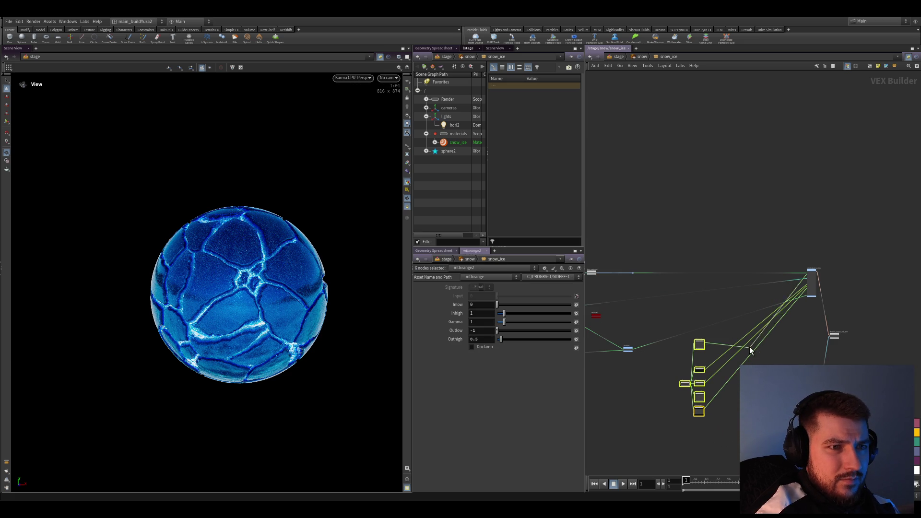
# Try adding routing dots to a wire, then undo them, keeping the node move.
pyautogui.click(745, 329)
pyautogui.scroll(3, 763, 351)
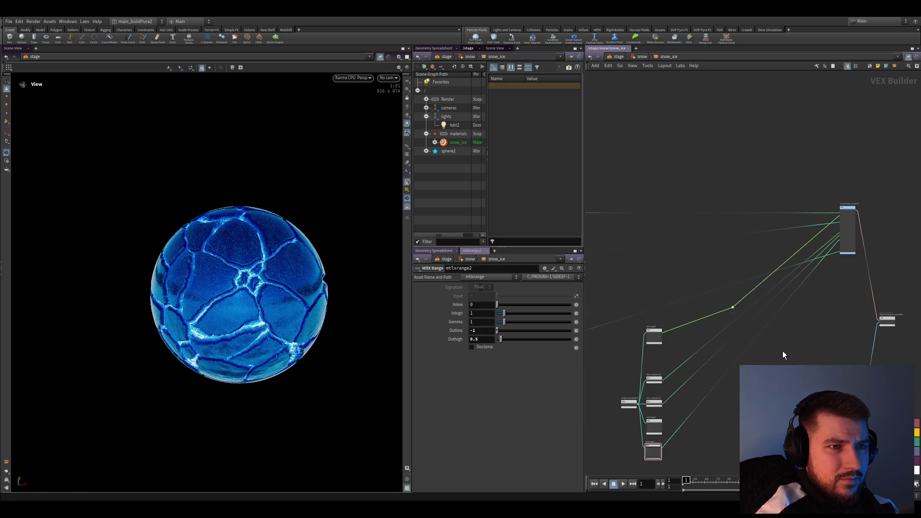
pyautogui.scroll(1, 779, 354)
pyautogui.hotkey('ctrl', 'z')
pyautogui.hotkey('ctrl', 'z')
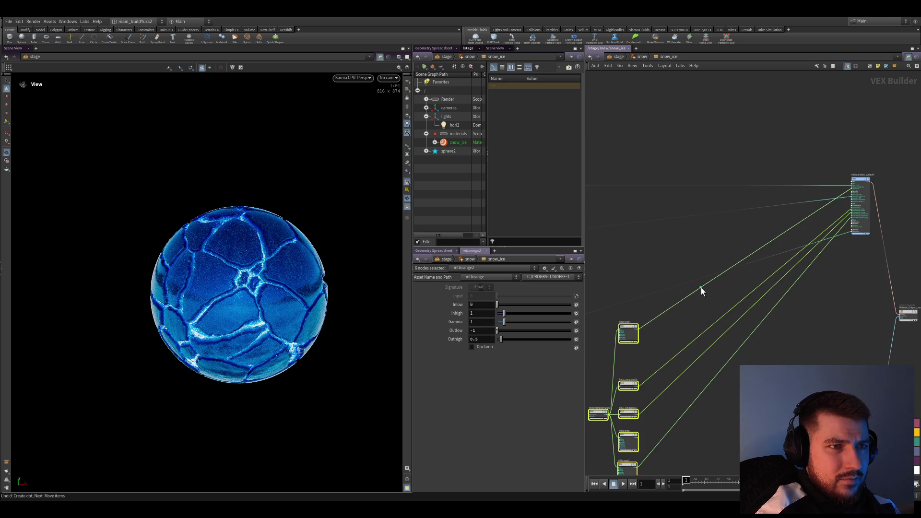
pyautogui.scroll(5, 706, 295)
pyautogui.hotkey('ctrl', 'shift', 'z')
pyautogui.hotkey('ctrl', 'shift', 'z')
pyautogui.scroll(-5, 705, 302)
pyautogui.moveTo(705, 306)
pyautogui.keyDown('alt'); pyautogui.mouseDown()
pyautogui.moveTo(731, 315)
pyautogui.moveTo(717, 330)
pyautogui.moveTo(732, 306)
pyautogui.mouseUp(); pyautogui.keyUp('alt')
pyautogui.scroll(5, 732, 306)
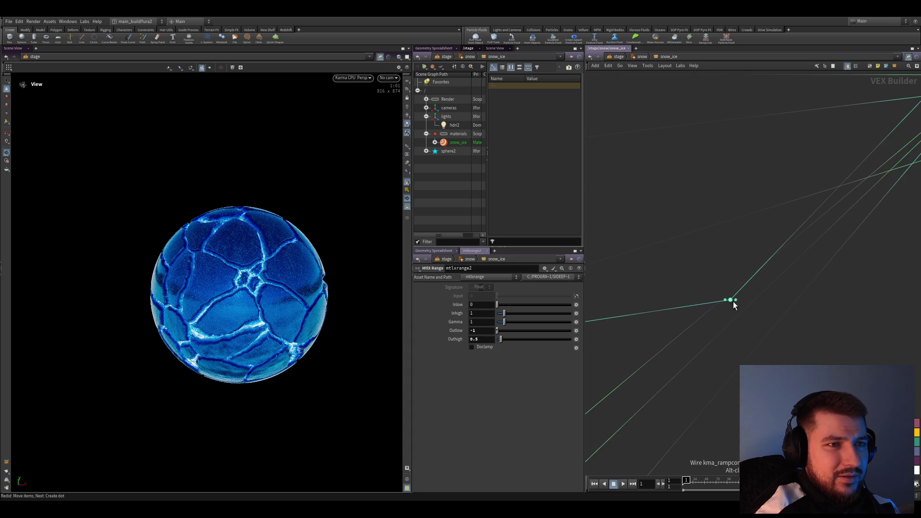
pyautogui.hotkey('ctrl', 'z')
pyautogui.scroll(-5, 736, 335)
pyautogui.hotkey('ctrl', 'z')
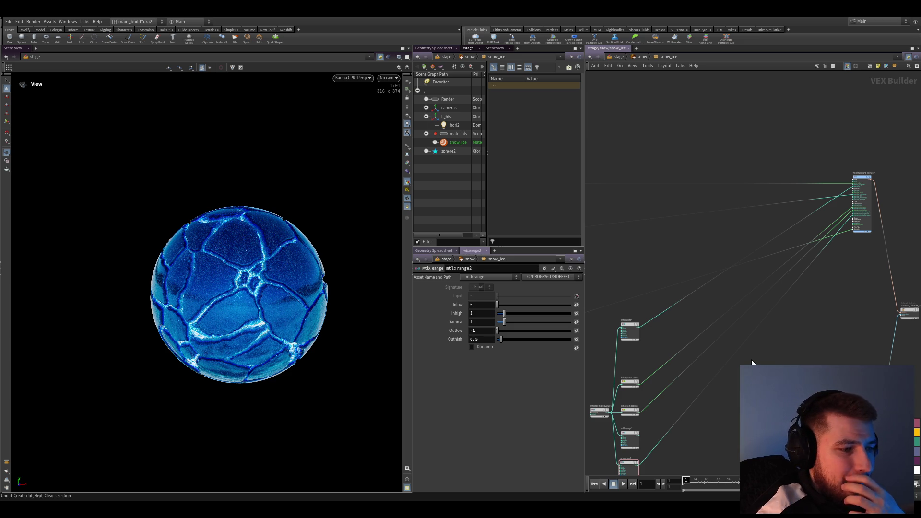
# Move mtlxgeompropvalue1 up beside mtlxrange4 and place a copy, mtlxgeompropvalue2.
pyautogui.moveTo(749, 359); pyautogui.dragTo(749, 356, button='middle')
pyautogui.scroll(3, 648, 335)
pyautogui.moveTo(643, 335); pyautogui.dragTo(658, 236)
pyautogui.scroll(3, 660, 246)
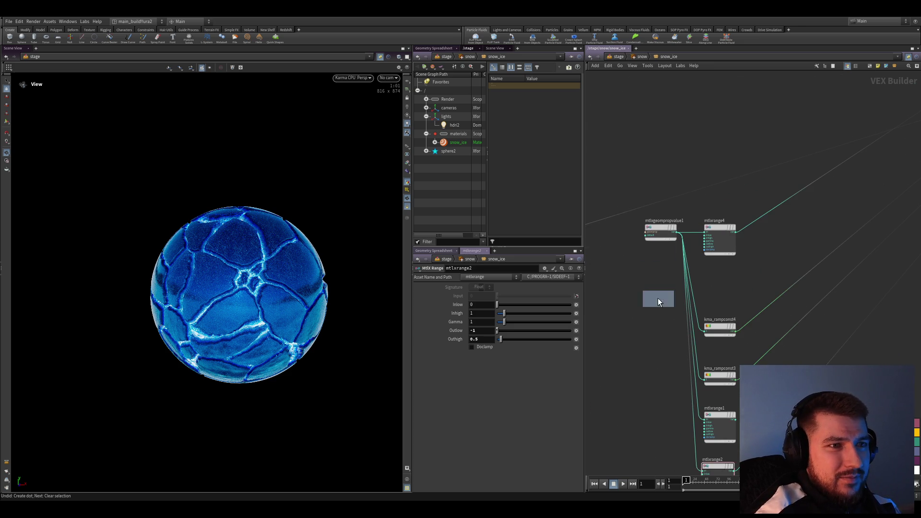
pyautogui.click(658, 325)
# Place three more mask03 property copies, mtlxgeompropvalue3, 4 and 5.
pyautogui.click(656, 324)
pyautogui.click(653, 365)
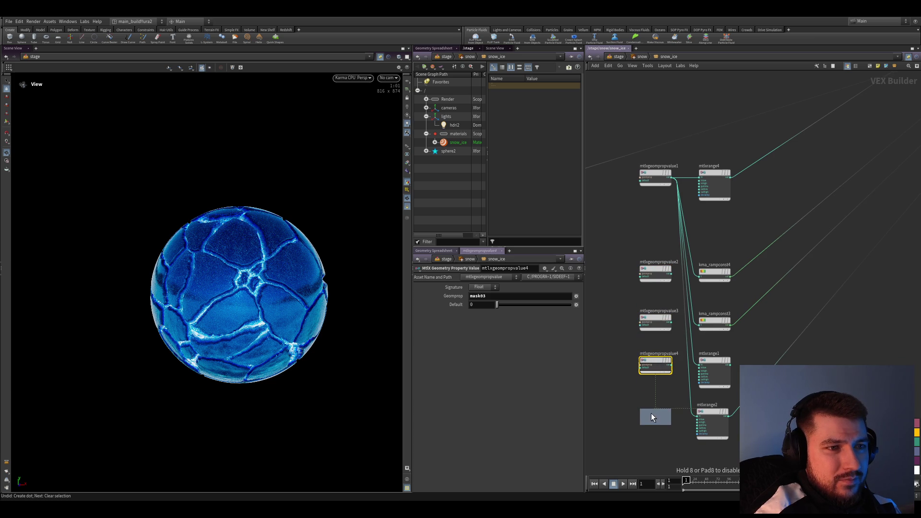
pyautogui.click(652, 413)
pyautogui.scroll(3, 663, 416)
# Wire mtlxgeompropvalue2–5 into kma_rampconst4, kma_rampconst3, mtlxrange1 and mtlxrange2.
pyautogui.moveTo(662, 414); pyautogui.dragTo(712, 412)
pyautogui.moveTo(668, 325); pyautogui.dragTo(716, 324)
pyautogui.moveTo(715, 325); pyautogui.dragTo(710, 364, button='middle')
pyautogui.moveTo(661, 290); pyautogui.dragTo(712, 295)
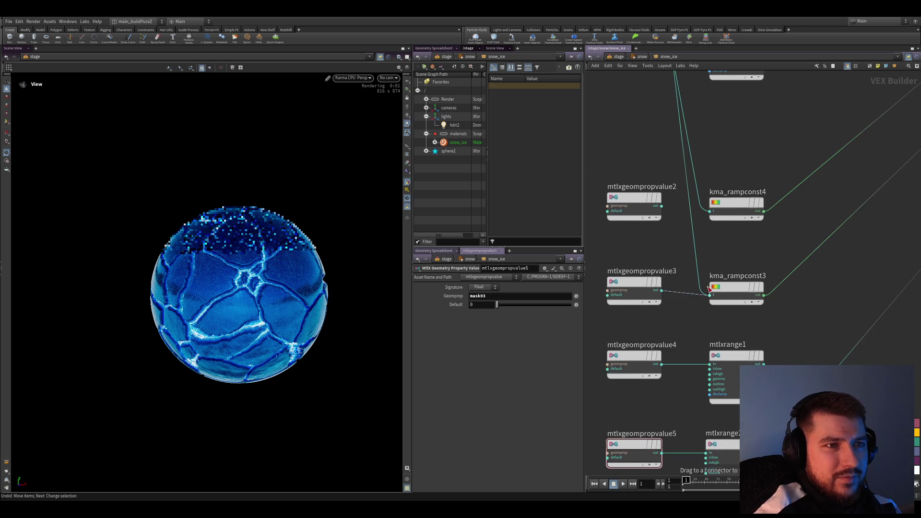
pyautogui.moveTo(661, 206); pyautogui.dragTo(710, 211)
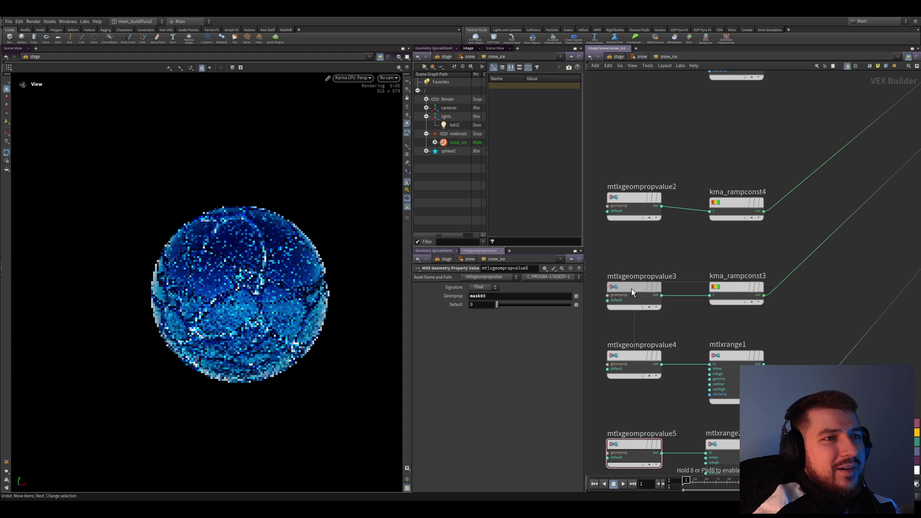
# Move the ten mask and ramp nodes right, shift Material_Outputs down-right, and save.
pyautogui.scroll(-4, 630, 207)
pyautogui.scroll(-3, 678, 336)
pyautogui.moveTo(713, 397)
pyautogui.mouseDown()
pyautogui.moveTo(618, 242)
pyautogui.moveTo(766, 237)
pyautogui.mouseUp()
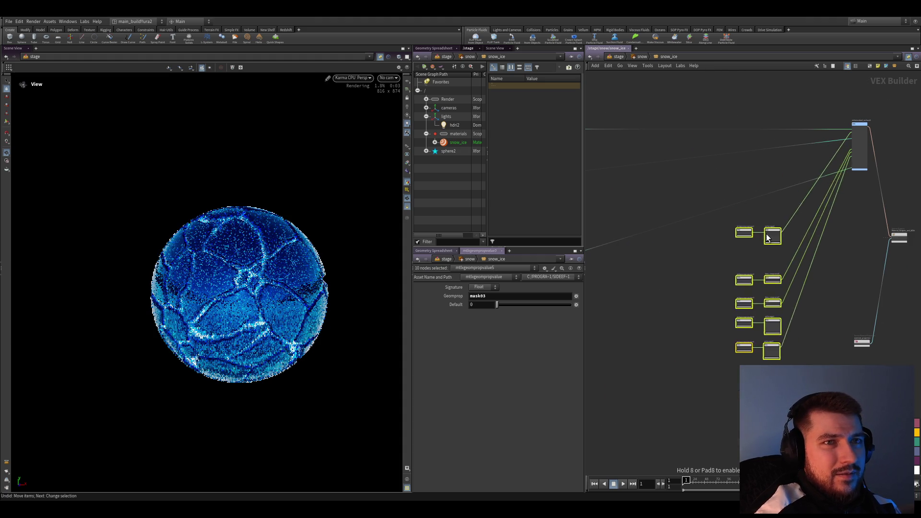
pyautogui.click(853, 250)
pyautogui.moveTo(853, 250); pyautogui.dragTo(753, 301, button='middle')
pyautogui.scroll(2, 753, 301)
pyautogui.moveTo(786, 276); pyautogui.dragTo(807, 311)
pyautogui.moveTo(713, 304); pyautogui.dragTo(741, 274, button='middle')
pyautogui.hotkey('ctrl', 's')
# Move the standard surface node down, save, and frame the whole network.
pyautogui.moveTo(746, 166)
pyautogui.mouseDown()
pyautogui.moveTo(737, 284)
pyautogui.moveTo(735, 160)
pyautogui.moveTo(730, 209)
pyautogui.moveTo(725, 177)
pyautogui.mouseUp()
pyautogui.scroll(-3, 733, 333)
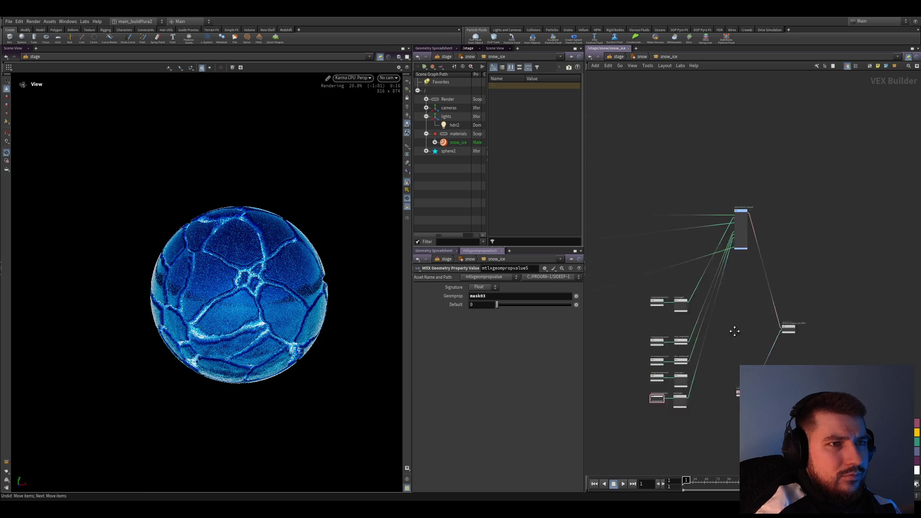
pyautogui.hotkey('ctrl', 's')
pyautogui.press('h')
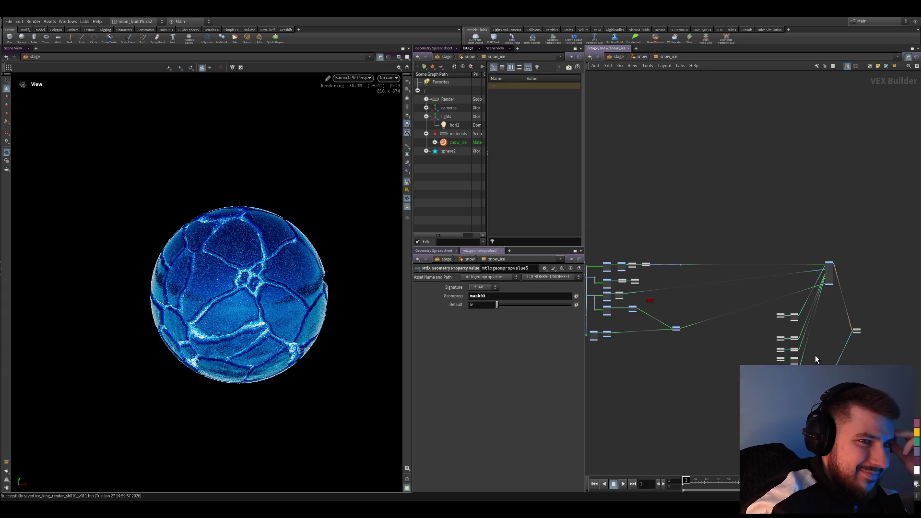
# Box-select the 17 texture nodes, auto-arrange them into a tree, and move them up-right.
pyautogui.moveTo(726, 377); pyautogui.dragTo(737, 368, button='middle')
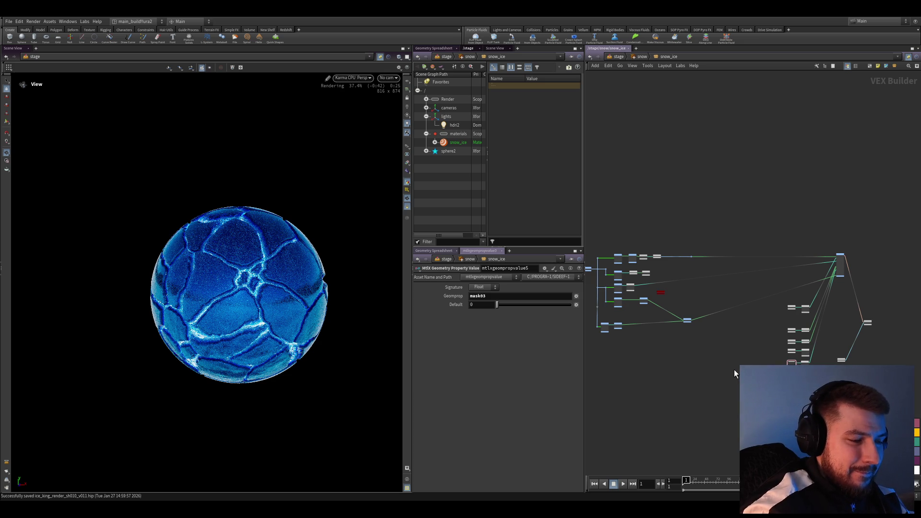
pyautogui.scroll(3, 713, 269)
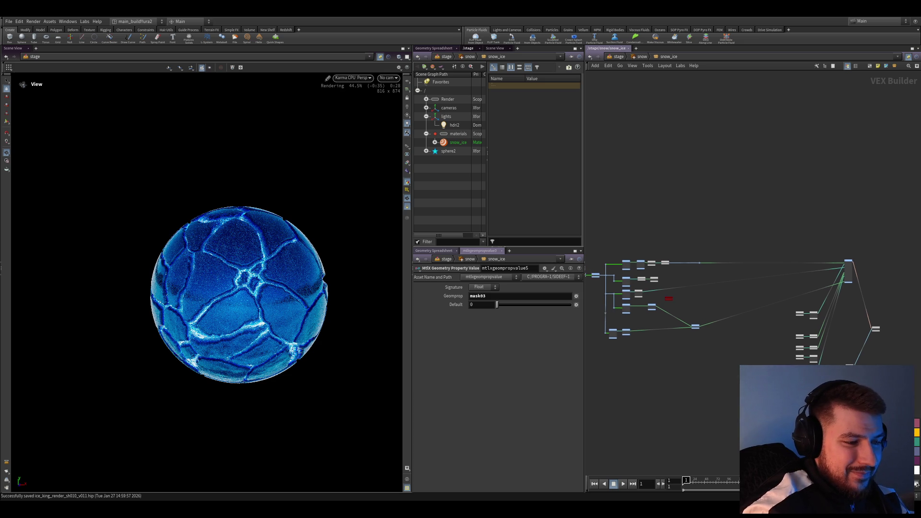
pyautogui.scroll(5, 682, 261)
pyautogui.scroll(-7, 704, 235)
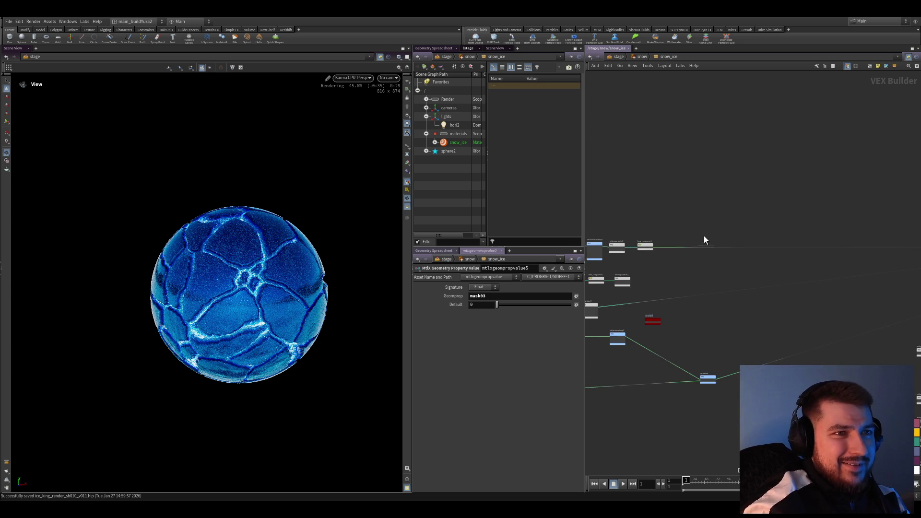
pyautogui.moveTo(771, 383); pyautogui.dragTo(589, 220)
pyautogui.moveTo(696, 288)
pyautogui.mouseDown(button='middle')
pyautogui.moveTo(584, 274)
pyautogui.moveTo(650, 304)
pyautogui.mouseUp(button='middle')
pyautogui.press('l')
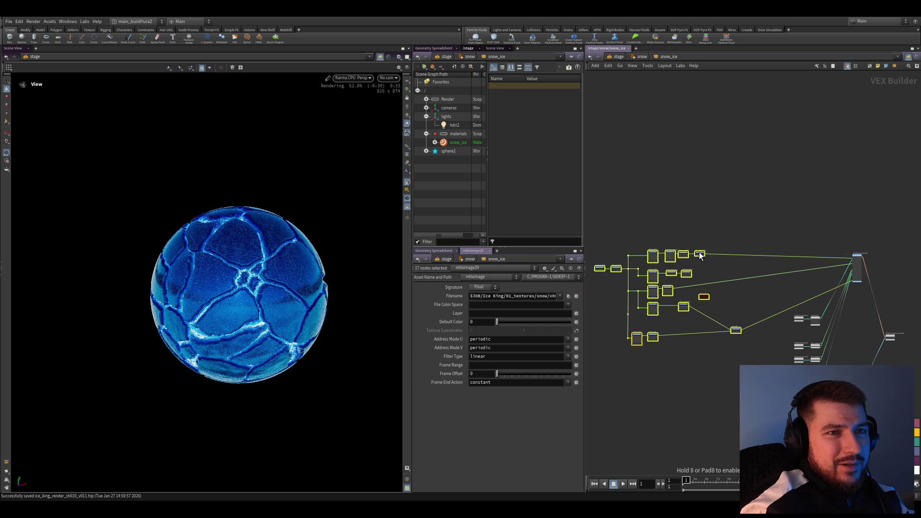
pyautogui.moveTo(760, 247); pyautogui.dragTo(782, 207)
# Deselect the nodes, save the scene, and frame the whole material graph.
pyautogui.click(727, 350)
pyautogui.scroll(3, 667, 401)
pyautogui.hotkey('ctrl', 's')
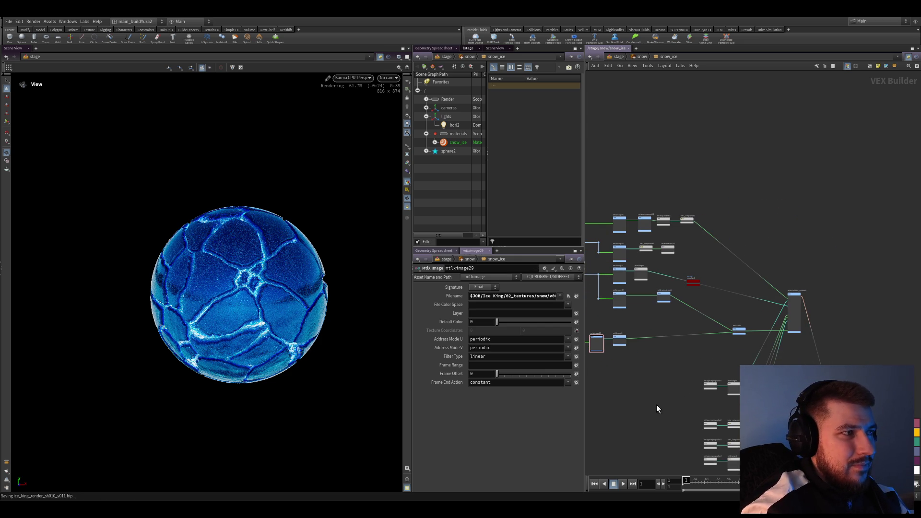
pyautogui.press('h')
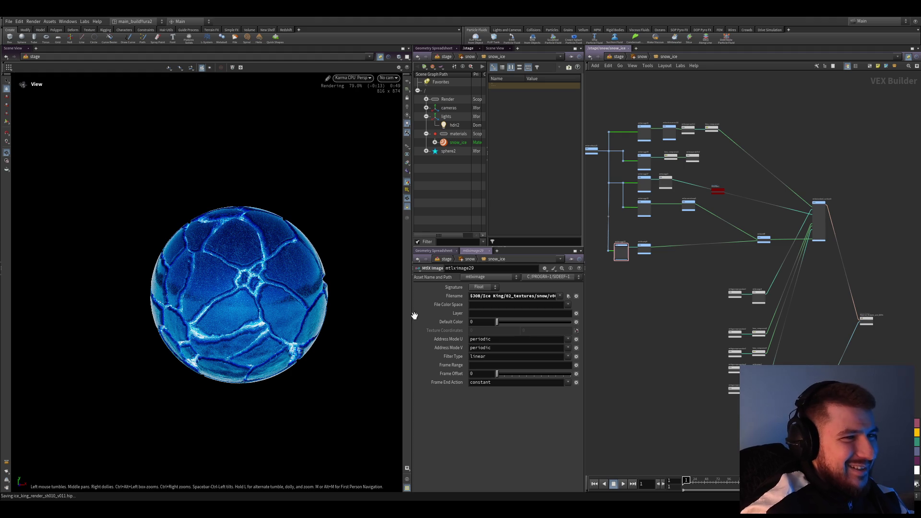
# Leave snow_ice and enter the sphere's /stage/sphere2/sopnet/create network.
pyautogui.scroll(-5, 681, 365)
pyautogui.scroll(5, 706, 255)
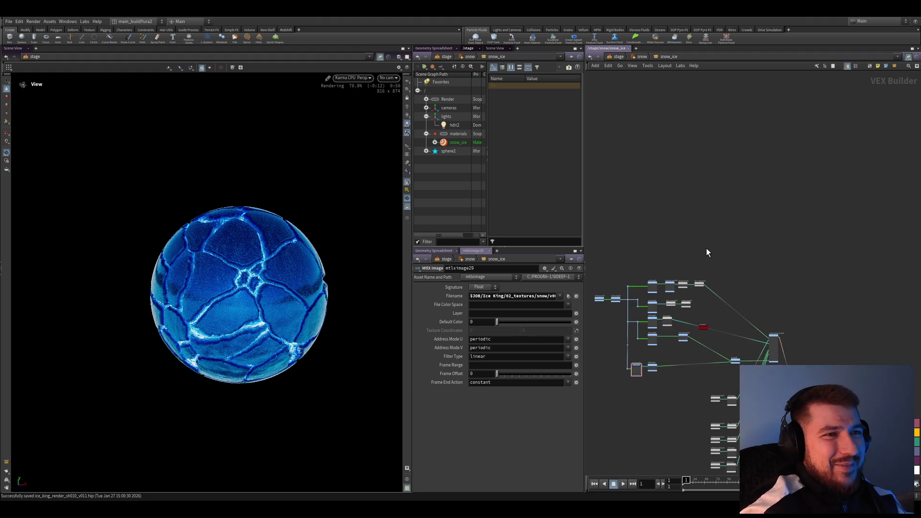
pyautogui.click(619, 57)
pyautogui.scroll(3, 679, 209)
pyautogui.doubleClick(680, 209)
# Bring the attribvop1 output end into view and move bind1 to the right.
pyautogui.scroll(5, 654, 372)
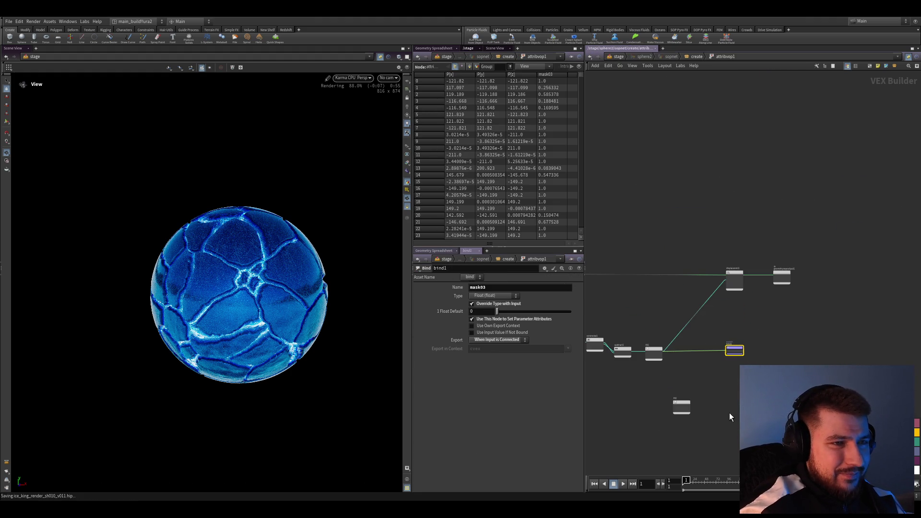
pyautogui.press('h')
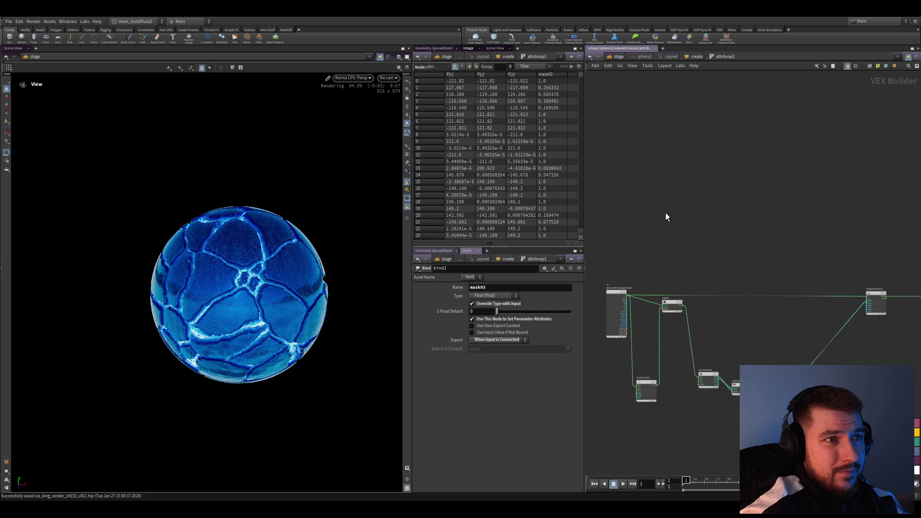
pyautogui.scroll(3, 666, 268)
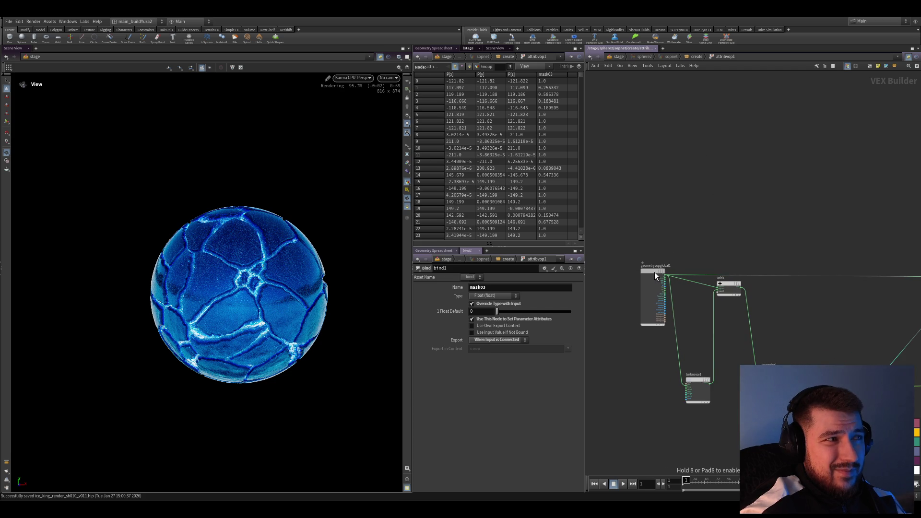
pyautogui.moveTo(655, 272)
pyautogui.mouseDown(button='middle')
pyautogui.moveTo(719, 269)
pyautogui.moveTo(778, 291)
pyautogui.mouseUp(button='middle')
pyautogui.scroll(2, 778, 291)
pyautogui.moveTo(771, 342); pyautogui.dragTo(828, 346)
pyautogui.moveTo(829, 346); pyautogui.dragTo(860, 313, button='middle')
pyautogui.moveTo(880, 327); pyautogui.dragTo(875, 372)
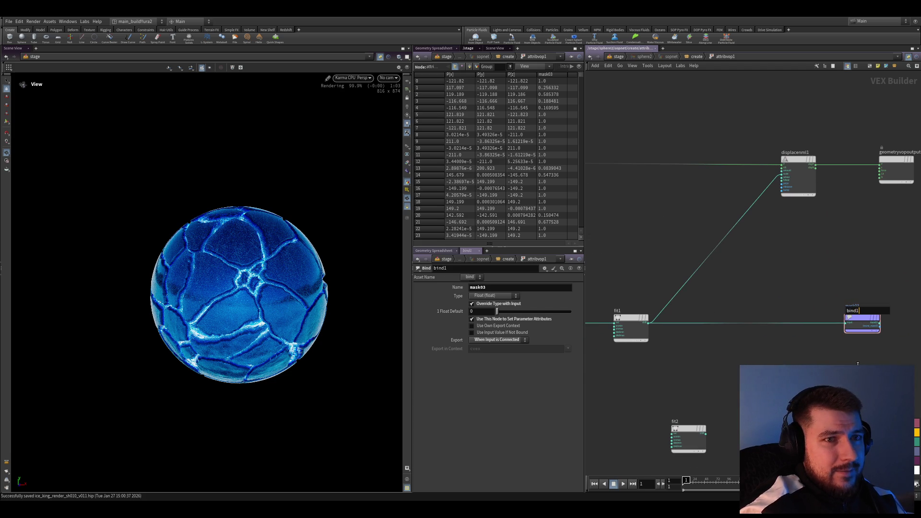
# Line fit1 up with subtract1, park fit2 below, and save.
pyautogui.scroll(2, 791, 288)
pyautogui.scroll(-2, 790, 284)
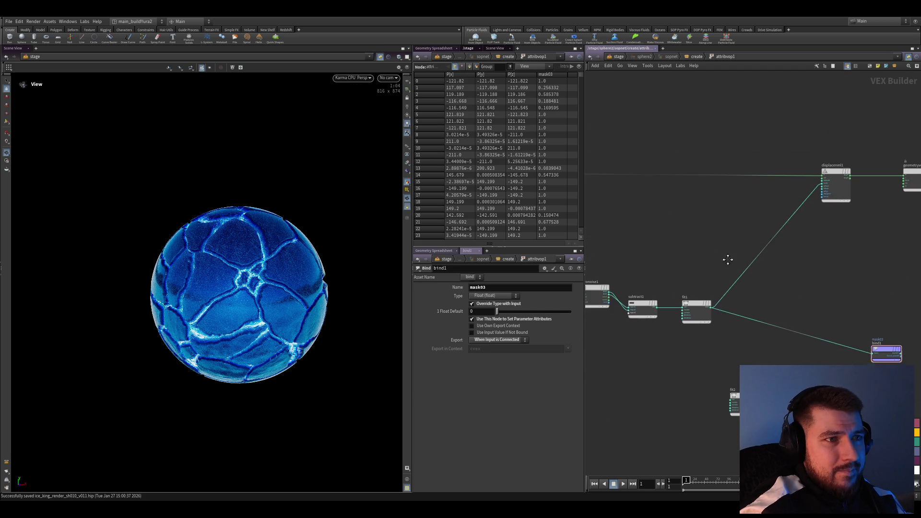
pyautogui.moveTo(638, 276); pyautogui.dragTo(639, 277)
pyautogui.moveTo(696, 288); pyautogui.dragTo(700, 276)
pyautogui.moveTo(738, 389); pyautogui.dragTo(705, 432)
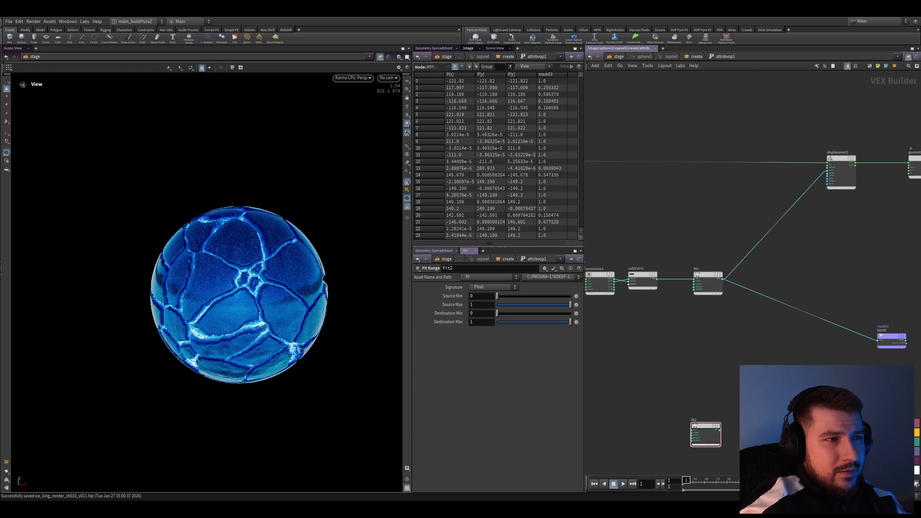
pyautogui.moveTo(768, 370); pyautogui.dragTo(729, 387, button='middle')
pyautogui.hotkey('ctrl', 's')
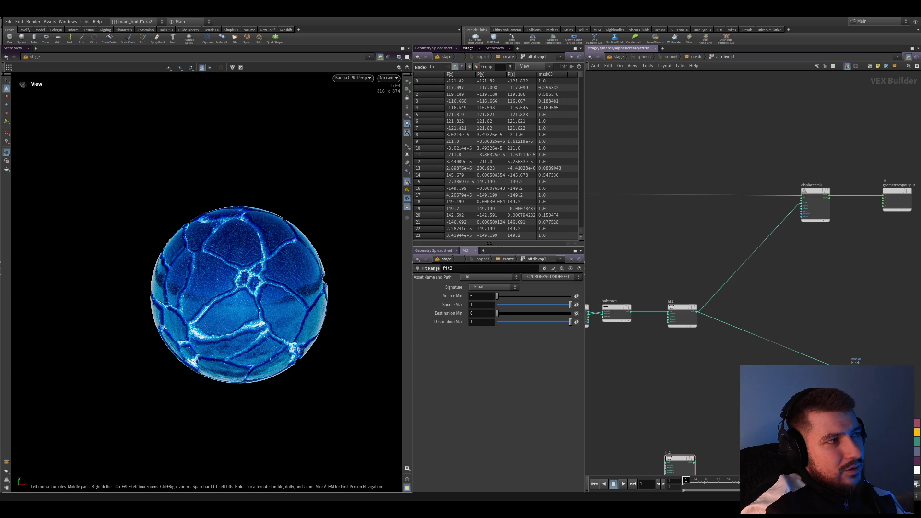
# Add a new Turbulent Noise node, turbnoise2, below turbnoise1.
pyautogui.scroll(-2, 707, 416)
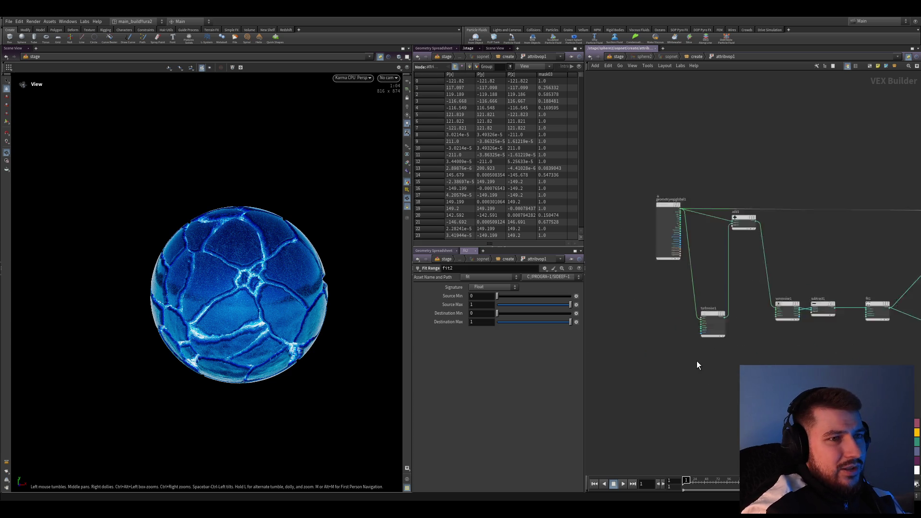
pyautogui.scroll(5, 699, 358)
pyautogui.click(717, 401)
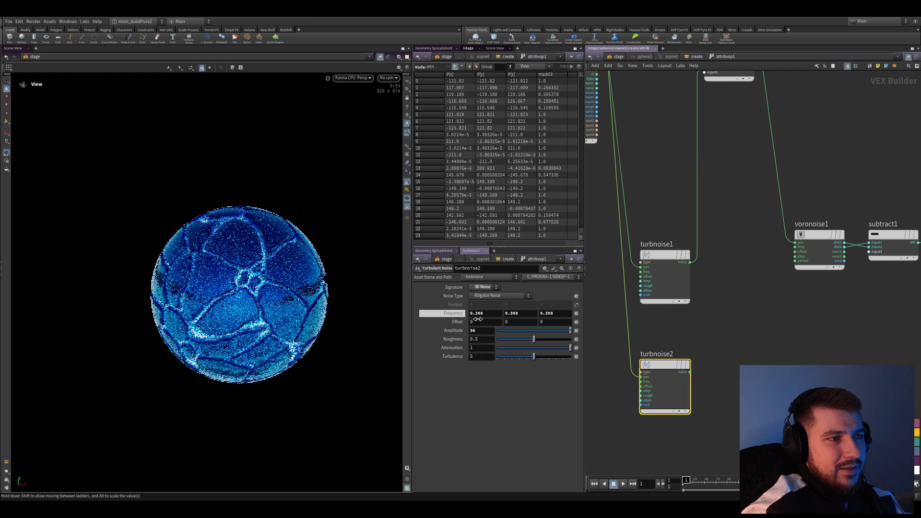
# Raise turbnoise2's frequency to 0.308 and wire its noise output into input4.
pyautogui.moveTo(471, 319); pyautogui.dragTo(508, 319)
pyautogui.click(689, 371)
pyautogui.click(694, 126)
pyautogui.write('3')
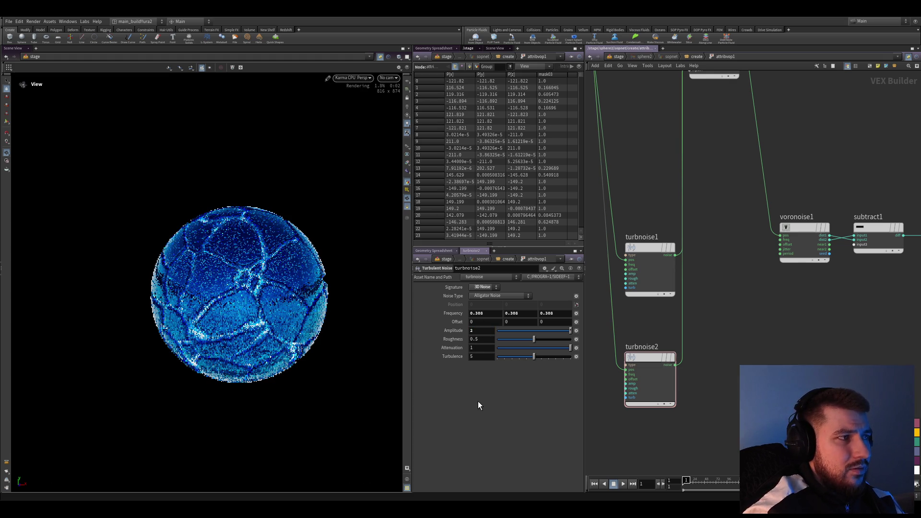
# Set turbnoise2's amplitude to 5, save, then raise it to 15 and return to create.
pyautogui.write('5')
pyautogui.press('Return')
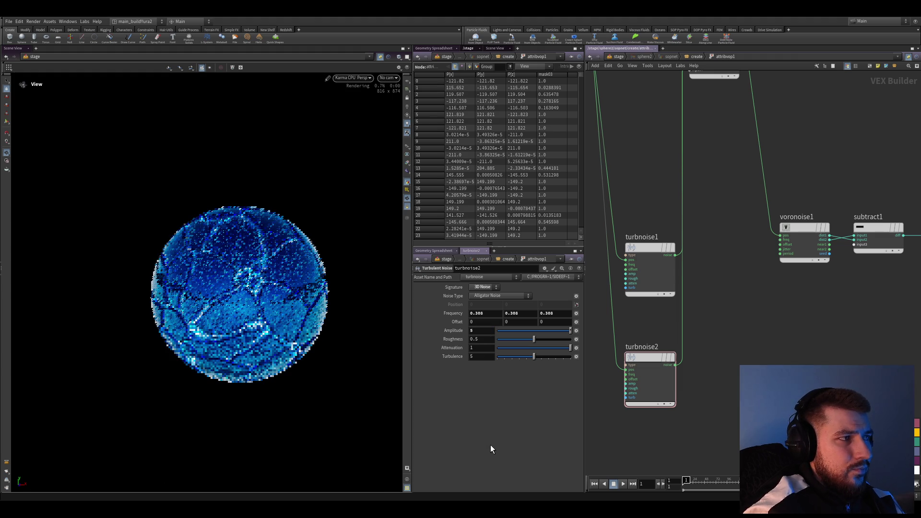
pyautogui.scroll(-1, 746, 423)
pyautogui.scroll(-5, 721, 416)
pyautogui.scroll(3, 729, 381)
pyautogui.scroll(2, 719, 373)
pyautogui.hotkey('ctrl', 's')
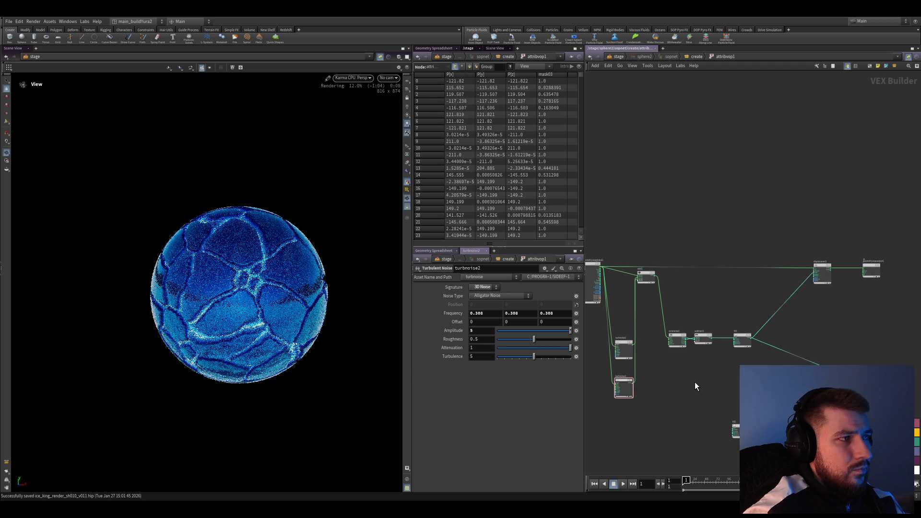
pyautogui.scroll(3, 692, 382)
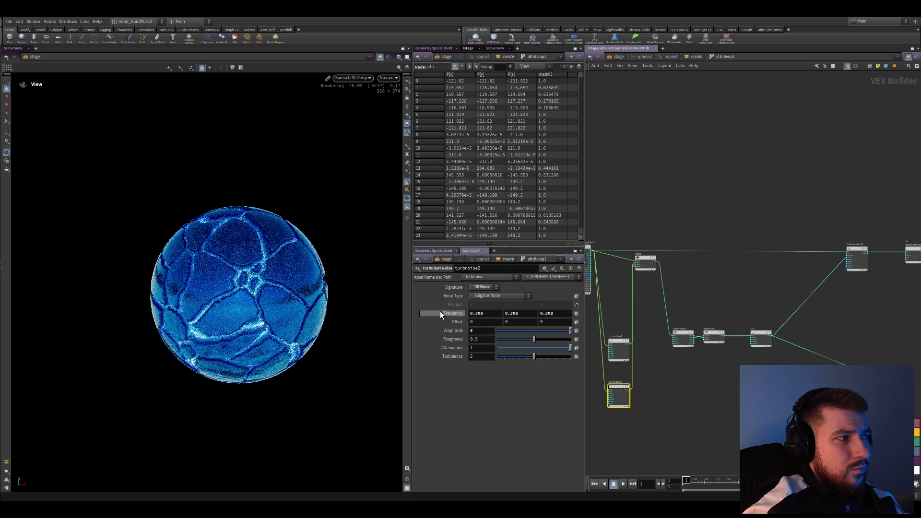
pyautogui.write('15')
pyautogui.press('Return')
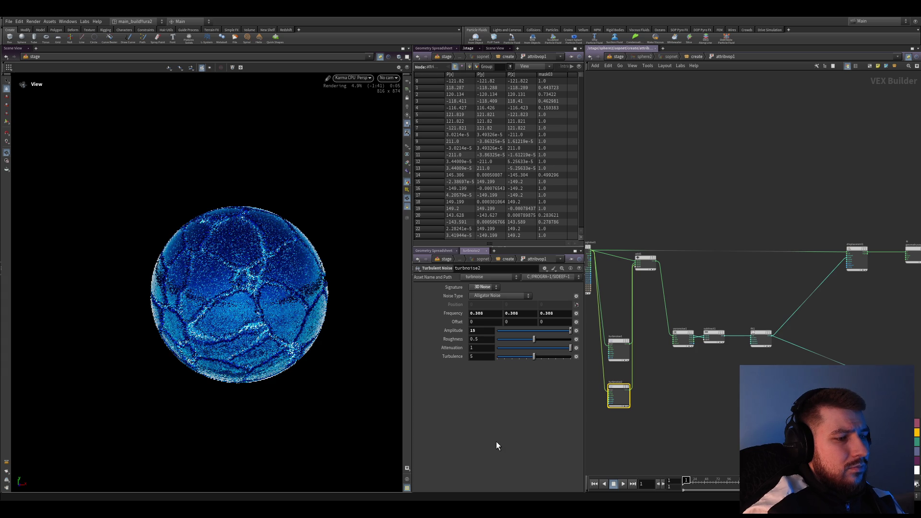
pyautogui.click(703, 57)
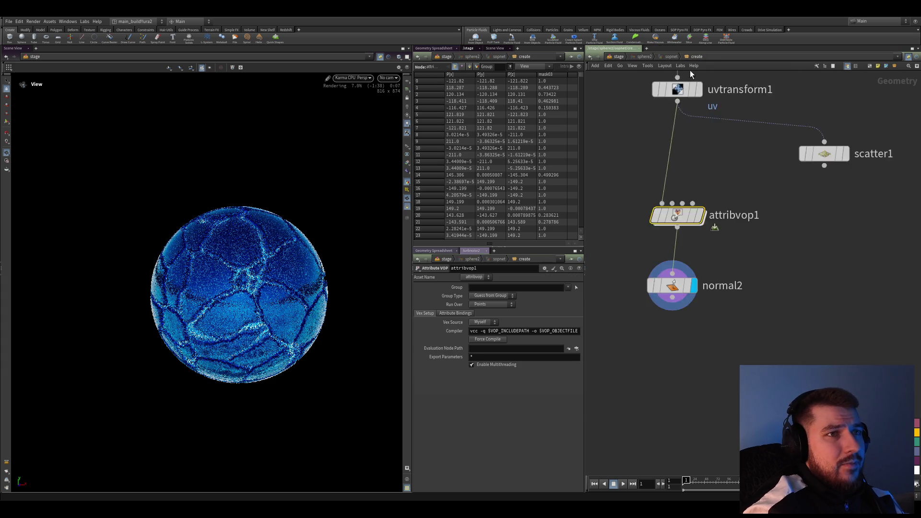
pyautogui.click(638, 263)
# Drop attribnoise1 onto the uvtransform1–attribvop1 wire, writing a float attribute named dist.
pyautogui.scroll(2, 638, 263)
pyautogui.moveTo(636, 262)
pyautogui.mouseDown()
pyautogui.moveTo(692, 255)
pyautogui.moveTo(642, 261)
pyautogui.mouseUp()
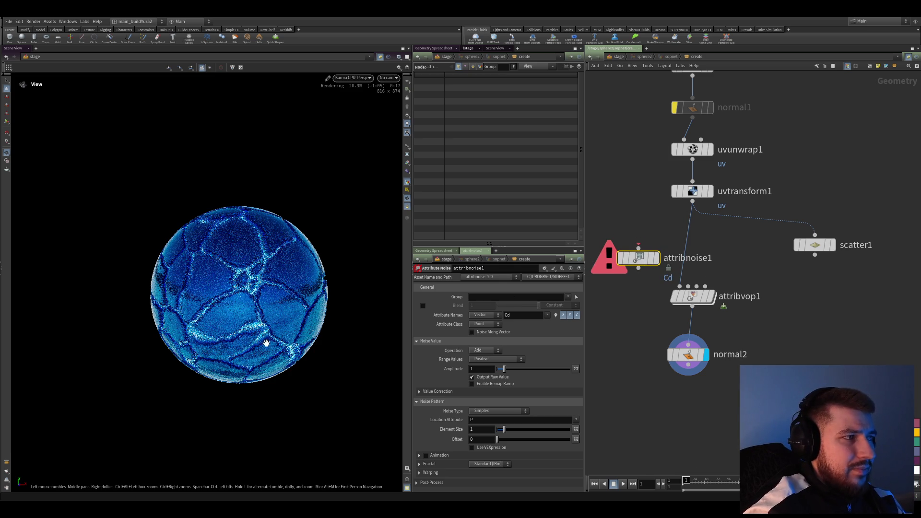
pyautogui.scroll(2, 638, 259)
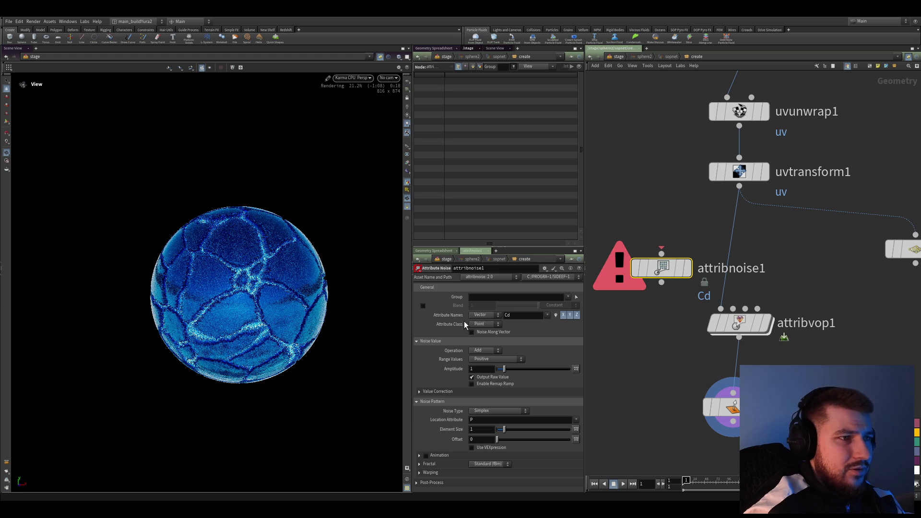
pyautogui.press('BackSpace')
pyautogui.press('BackSpace')
pyautogui.press('BackSpace')
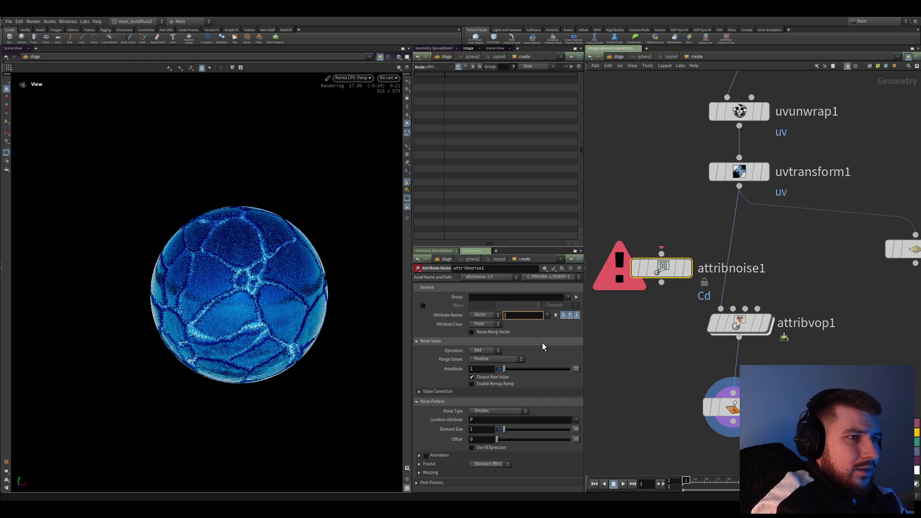
pyautogui.write('dist')
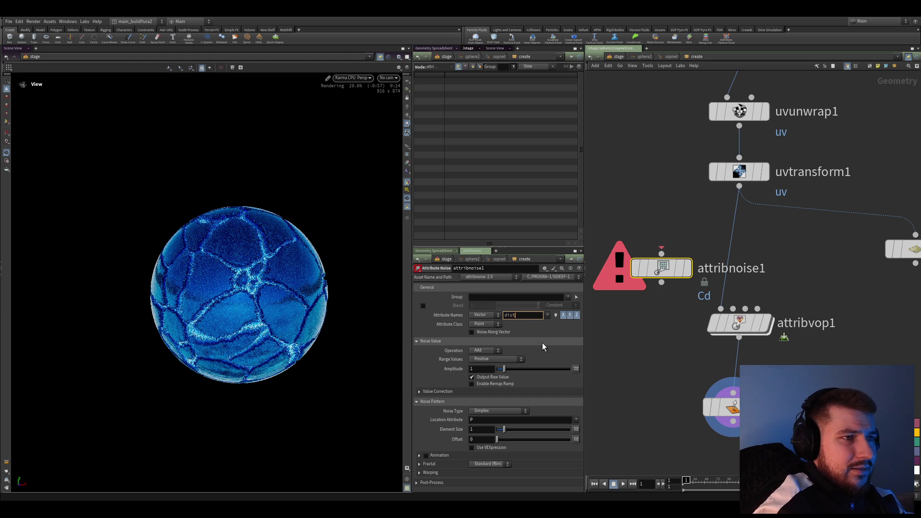
pyautogui.press('Return')
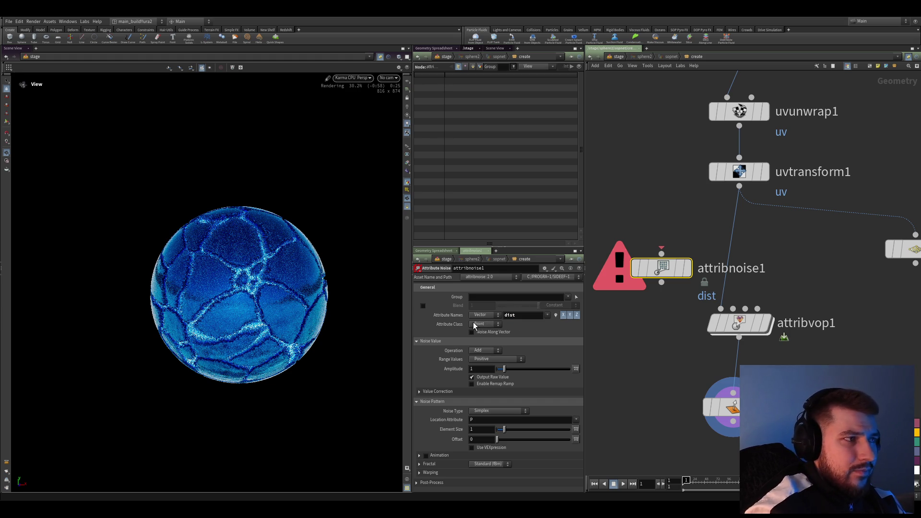
pyautogui.click(471, 314)
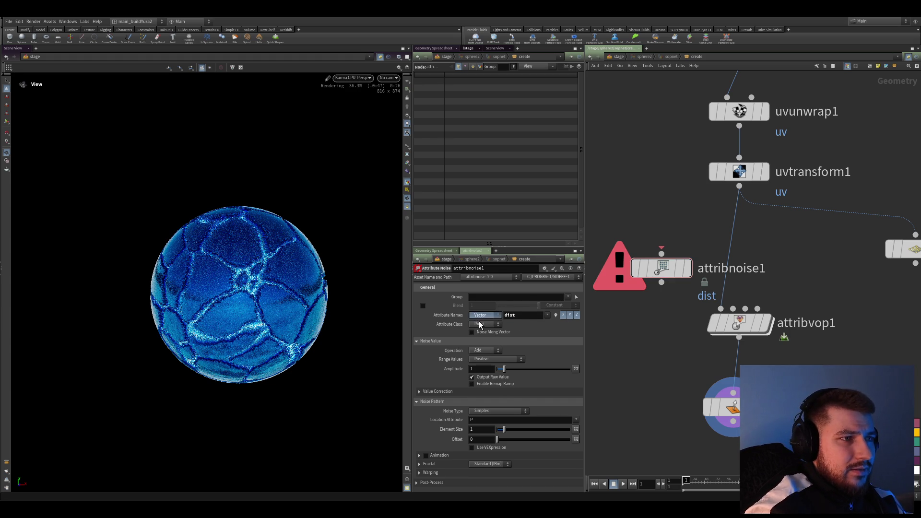
pyautogui.click(479, 321)
pyautogui.moveTo(649, 268); pyautogui.dragTo(722, 255)
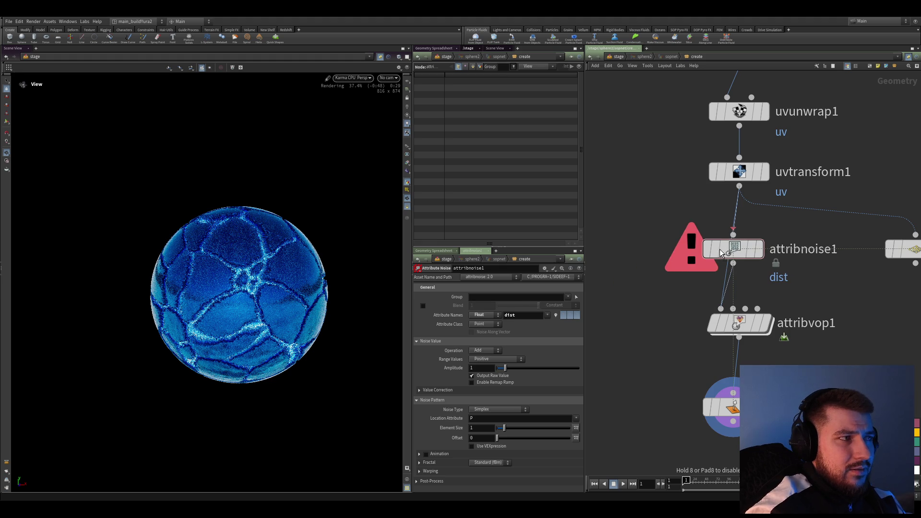
pyautogui.moveTo(696, 326); pyautogui.dragTo(674, 335, button='middle')
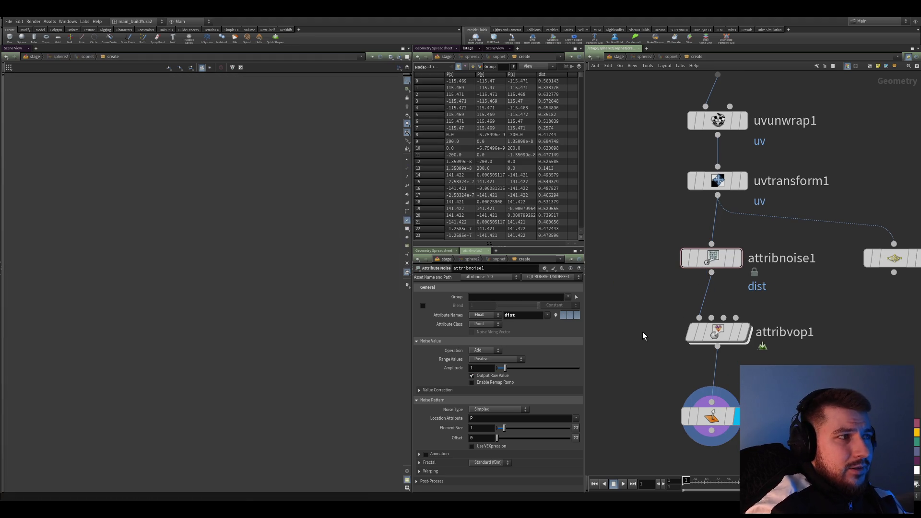
# Inside attribvop1, lower turbnoise2's Frequency to 0.118.
pyautogui.moveTo(636, 384); pyautogui.dragTo(617, 305, button='middle')
pyautogui.click(693, 338)
pyautogui.scroll(6, 315, 240)
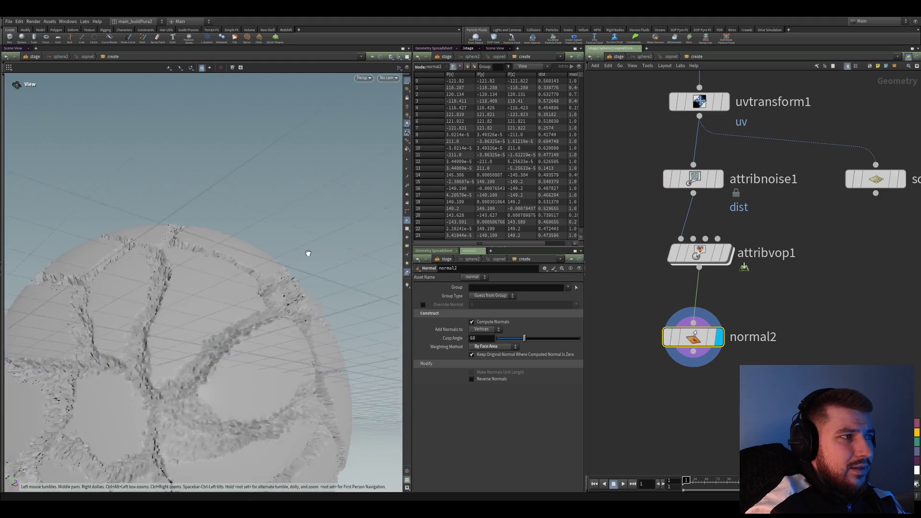
pyautogui.scroll(2, 696, 343)
pyautogui.doubleClick(699, 236)
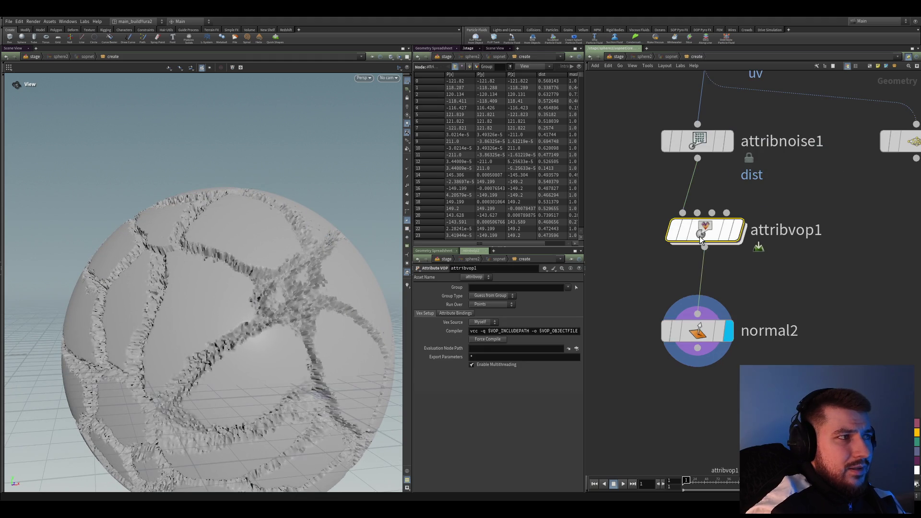
pyautogui.scroll(3, 649, 356)
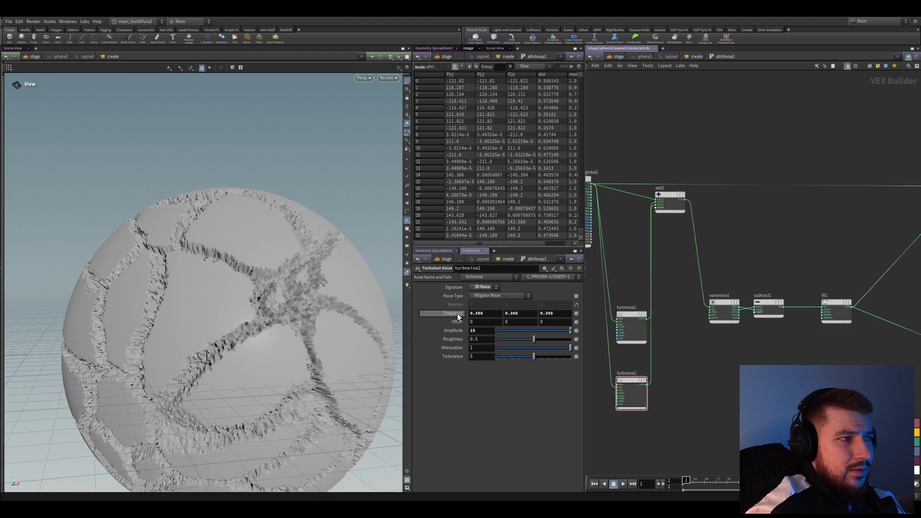
pyautogui.moveTo(452, 321); pyautogui.dragTo(396, 325)
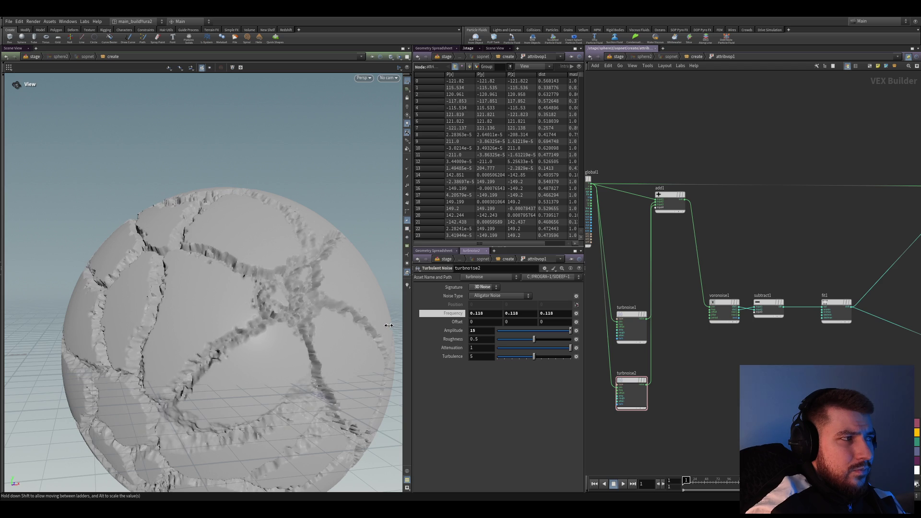
# Inspect the cracked sphere, then go back to the create network with normal2 selected.
pyautogui.moveTo(236, 308)
pyautogui.mouseDown()
pyautogui.moveTo(276, 340)
pyautogui.moveTo(336, 317)
pyautogui.mouseUp()
pyautogui.click(696, 56)
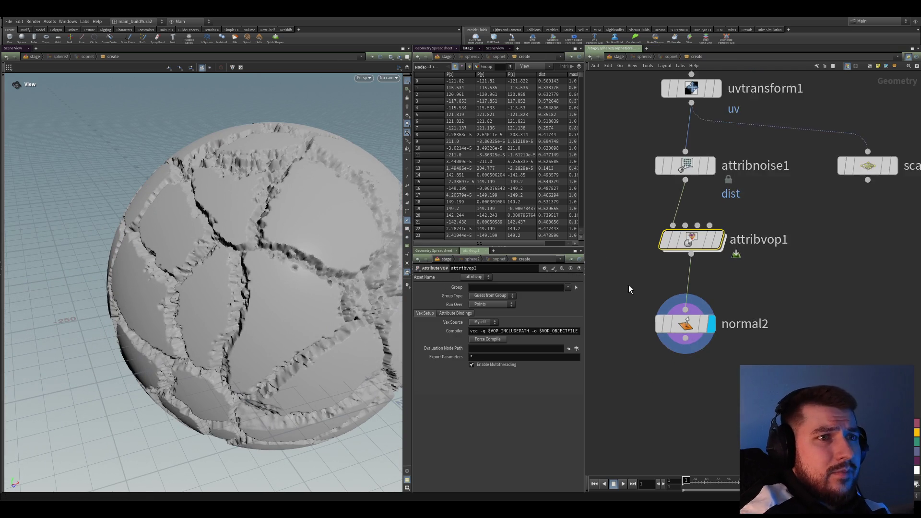
pyautogui.click(684, 369)
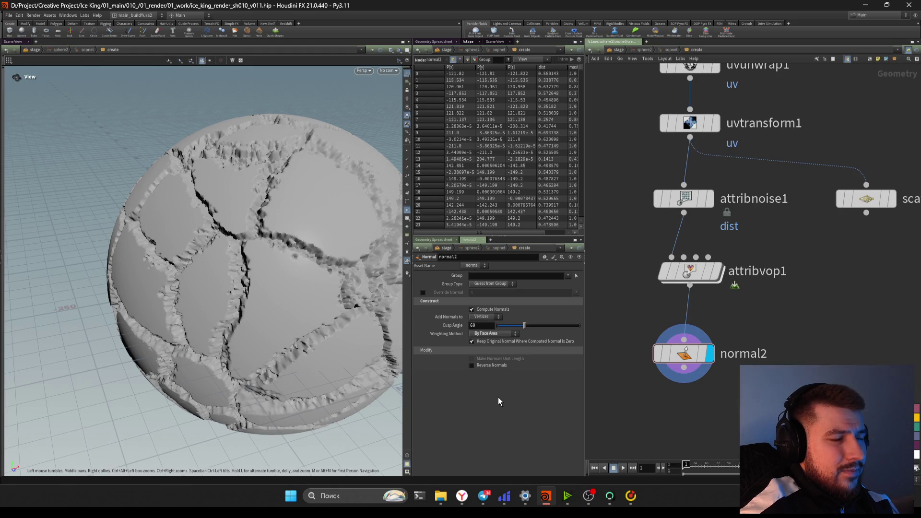
# Check normal2 in the network and save ice_king_render_sh010_v011.hip.
pyautogui.press('ctrl')
pyautogui.press('ctrl')
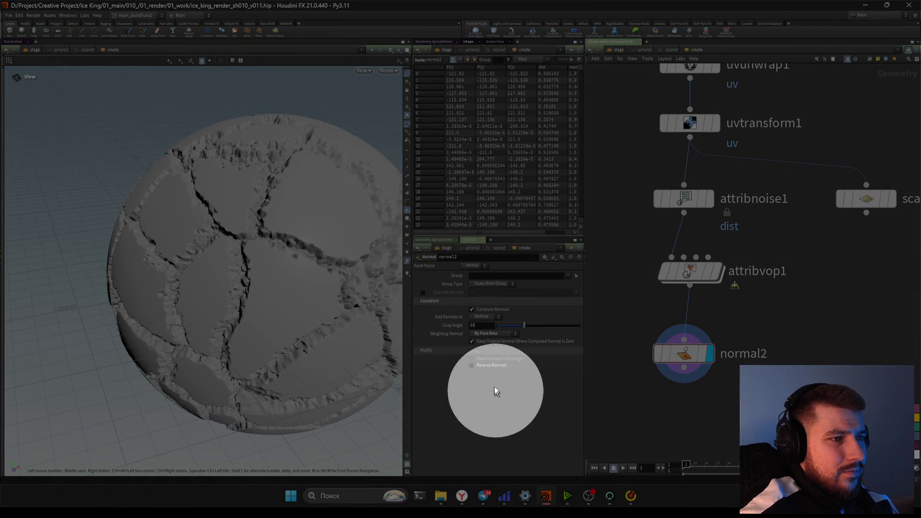
pyautogui.moveTo(683, 356)
pyautogui.moveTo(679, 288)
pyautogui.mouseDown(button='middle')
pyautogui.moveTo(651, 335)
pyautogui.moveTo(630, 314)
pyautogui.moveTo(639, 290)
pyautogui.mouseUp(button='middle')
pyautogui.press('ctrl')
pyautogui.press('ctrl')
pyautogui.scroll(-2, 609, 327)
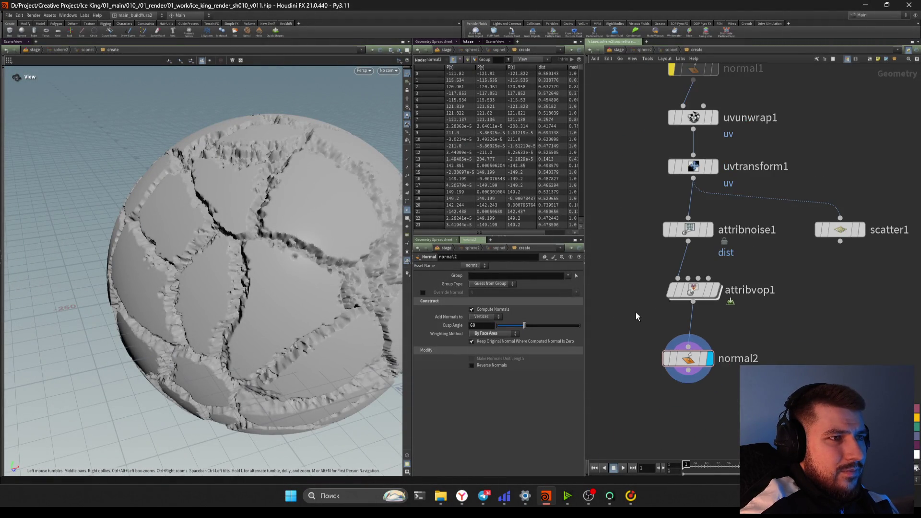
pyautogui.press('ctrl')
pyautogui.press('ctrl')
pyautogui.moveTo(692, 292)
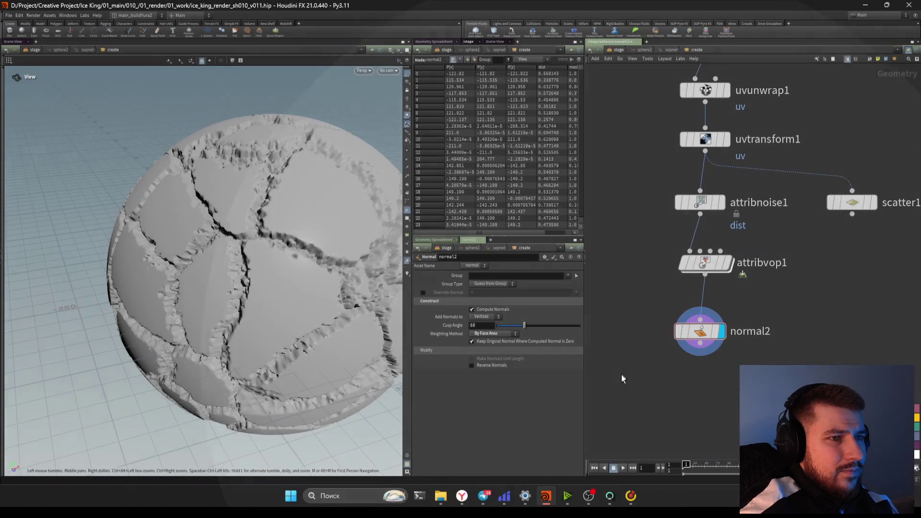
pyautogui.click(589, 495)
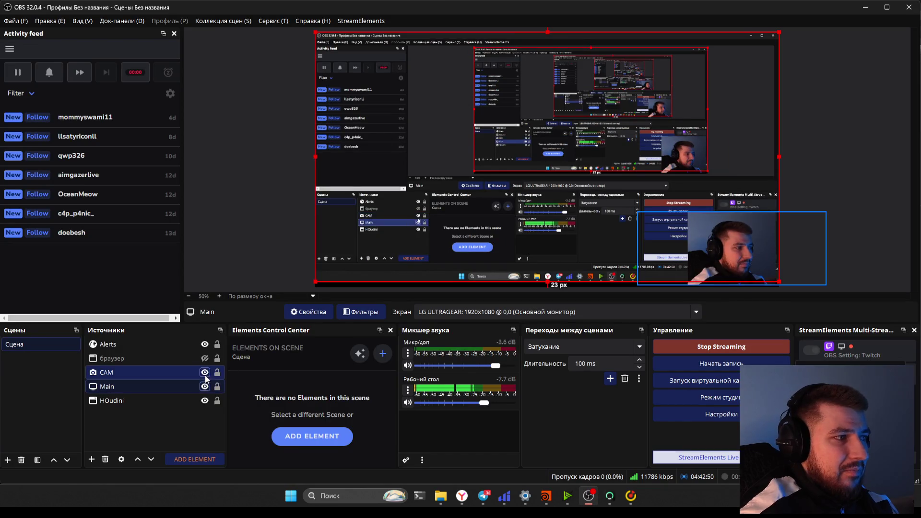
pyautogui.click(589, 495)
pyautogui.hotkey('ctrl', 's')
# Frame attribnoise1, attribvop1 and normal2 in the network editor.
pyautogui.moveTo(635, 280)
pyautogui.mouseDown(button='middle')
pyautogui.moveTo(635, 350)
pyautogui.moveTo(620, 290)
pyautogui.mouseUp(button='middle')
pyautogui.scroll(4, 621, 302)
pyautogui.scroll(-3, 622, 303)
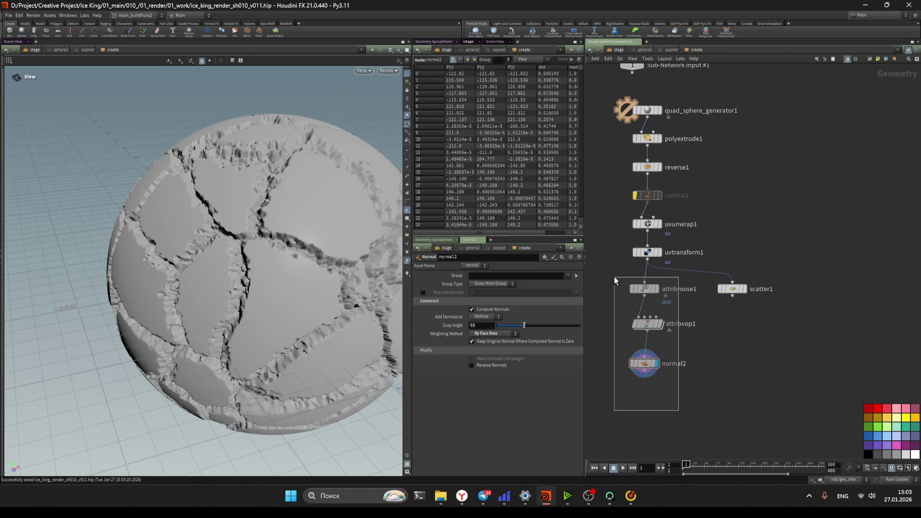
# Display attribnoise1, try some amplitudes and raise its Element Size to 100.
pyautogui.click(644, 318)
pyautogui.click(640, 291)
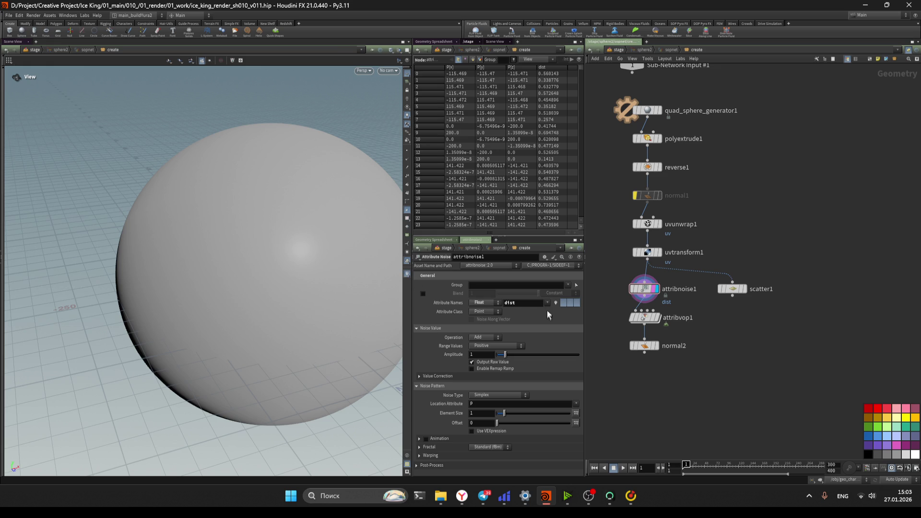
pyautogui.moveTo(511, 352)
pyautogui.mouseDown()
pyautogui.moveTo(526, 355)
pyautogui.moveTo(512, 355)
pyautogui.mouseUp()
pyautogui.moveTo(505, 415); pyautogui.dragTo(584, 421)
pyautogui.moveTo(482, 413)
pyautogui.mouseDown(button='middle')
pyautogui.moveTo(501, 387)
pyautogui.moveTo(518, 388)
pyautogui.mouseUp(button='middle')
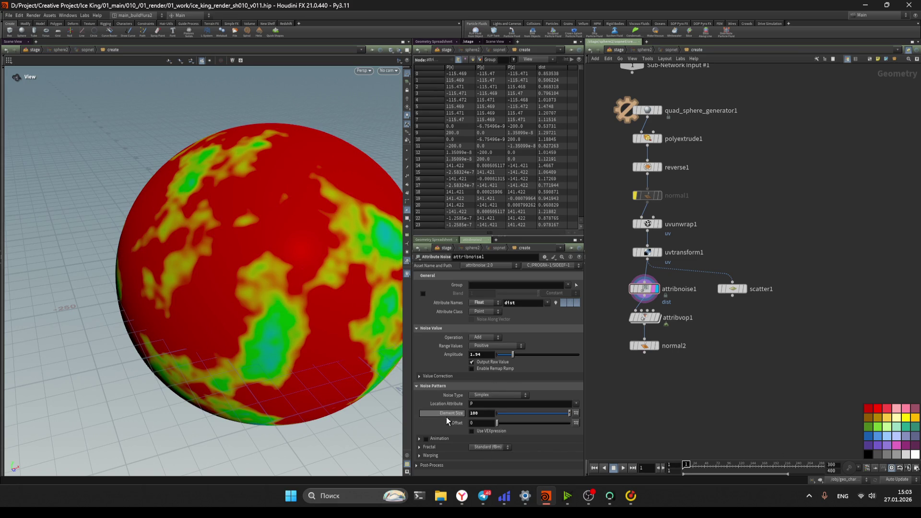
# Set attribnoise1's fractal Max Octaves to 0 and Lacunarity to 0.
pyautogui.click(442, 447)
pyautogui.scroll(-2, 442, 448)
pyautogui.doubleClick(478, 435)
pyautogui.write('0')
pyautogui.press('Return')
pyautogui.doubleClick(475, 442)
pyautogui.write('0')
pyautogui.press('Return')
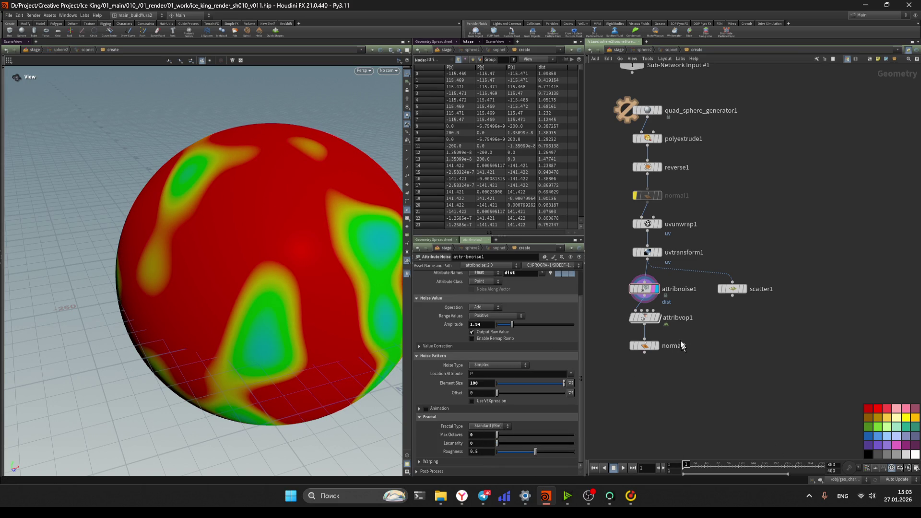
# Display attribvop1's cracked result again and enter its VEX network.
pyautogui.scroll(3, 624, 314)
pyautogui.click(672, 317)
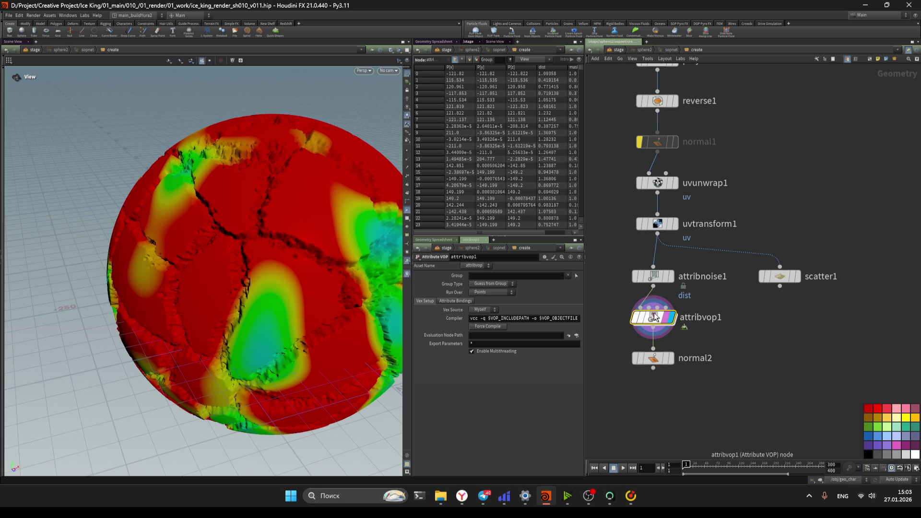
pyautogui.doubleClick(653, 317)
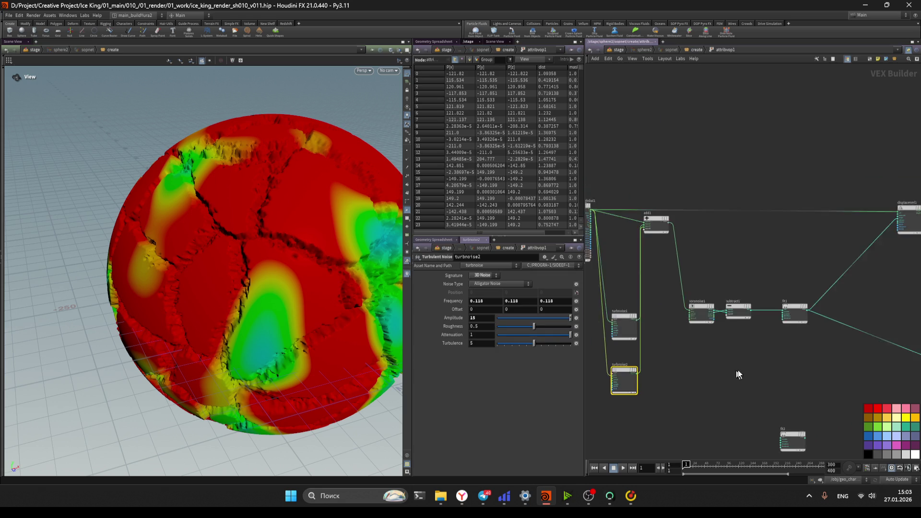
# Add a Multiply node and a Bind node importing the dist attribute.
pyautogui.press('Tab')
pyautogui.write('mu')
pyautogui.press('Return')
pyautogui.press('Tab')
pyautogui.write('bind')
pyautogui.press('Return')
pyautogui.click(672, 376)
pyautogui.write('dist')
pyautogui.press('Return')
# Wire bind2 into multiply1 after subtract1 and place both near voronoise1.
pyautogui.scroll(2, 690, 386)
pyautogui.moveTo(687, 379)
pyautogui.mouseDown()
pyautogui.moveTo(764, 368)
pyautogui.moveTo(743, 361)
pyautogui.moveTo(707, 278)
pyautogui.moveTo(698, 326)
pyautogui.mouseUp()
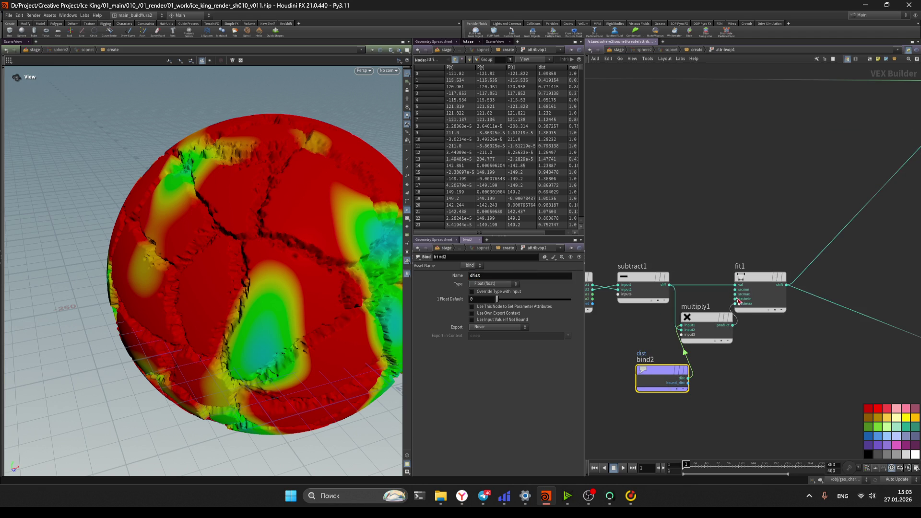
pyautogui.moveTo(760, 390); pyautogui.dragTo(782, 382, button='middle')
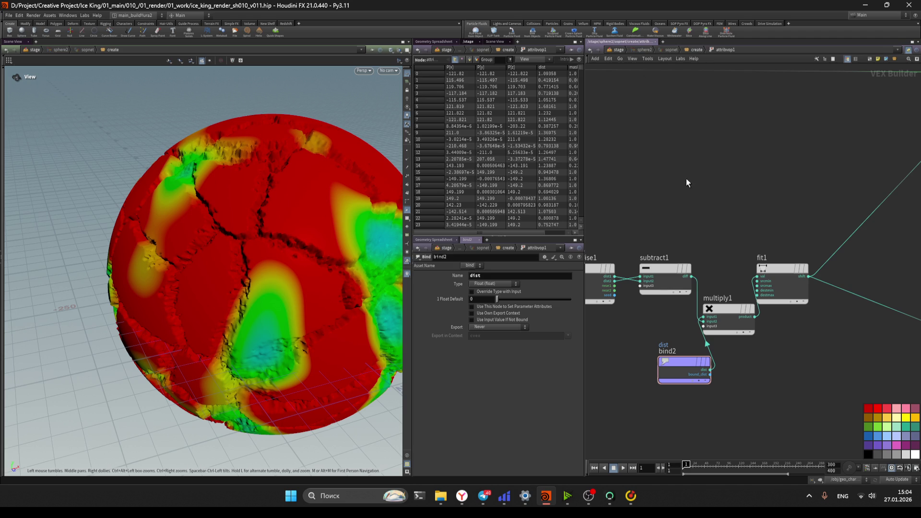
pyautogui.moveTo(686, 182); pyautogui.dragTo(705, 149, button='middle')
pyautogui.middleClick(714, 322)
pyautogui.scroll(-2, 722, 289)
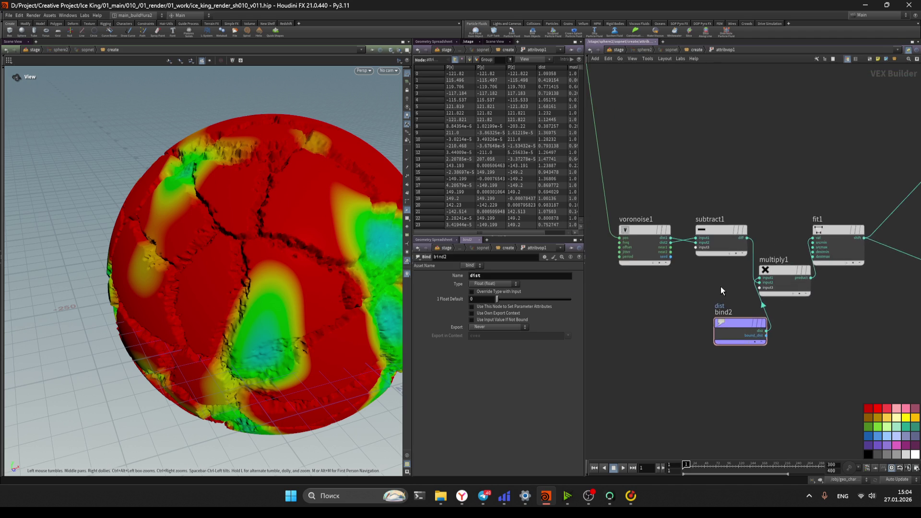
pyautogui.moveTo(720, 286); pyautogui.dragTo(740, 293, button='middle')
pyautogui.moveTo(750, 326)
pyautogui.mouseDown()
pyautogui.moveTo(790, 283)
pyautogui.moveTo(768, 288)
pyautogui.moveTo(647, 193)
pyautogui.mouseUp()
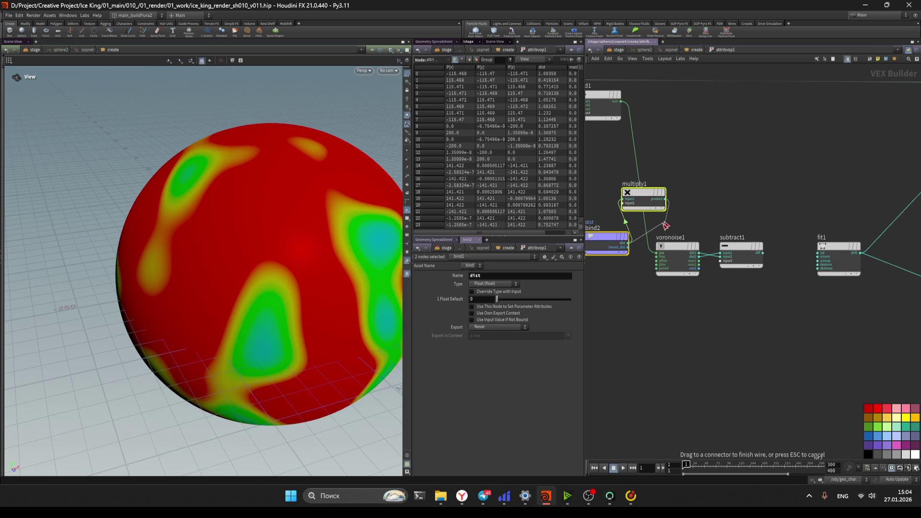
# Undo stray node moves and connect bind2's dist into multiply1's second input.
pyautogui.click(691, 335)
pyautogui.moveTo(658, 317); pyautogui.dragTo(730, 338, button='middle')
pyautogui.moveTo(715, 214); pyautogui.dragTo(727, 211)
pyautogui.moveTo(671, 117)
pyautogui.mouseDown()
pyautogui.moveTo(670, 161)
pyautogui.moveTo(670, 128)
pyautogui.moveTo(707, 220)
pyautogui.mouseUp()
pyautogui.hotkey('ctrl', 'z')
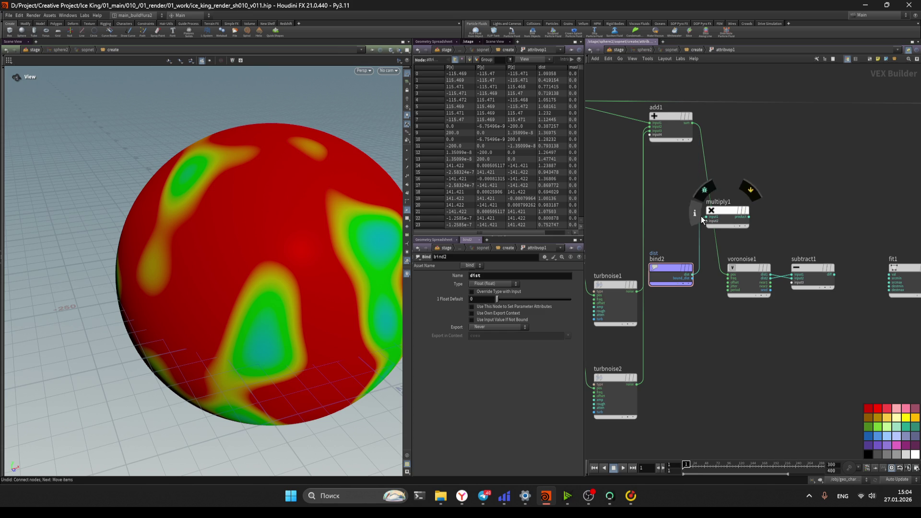
pyautogui.scroll(2, 708, 213)
pyautogui.hotkey('ctrl', 'z')
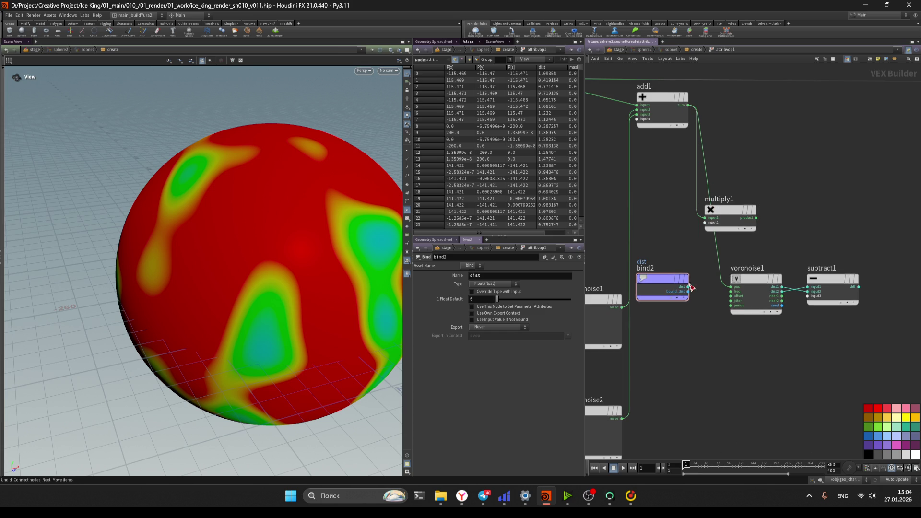
pyautogui.moveTo(688, 287); pyautogui.dragTo(704, 222)
# Route multiply1 into voronoise1's position and reconnect subtract1 directly to fit1.
pyautogui.click(757, 218)
pyautogui.scroll(-3, 717, 354)
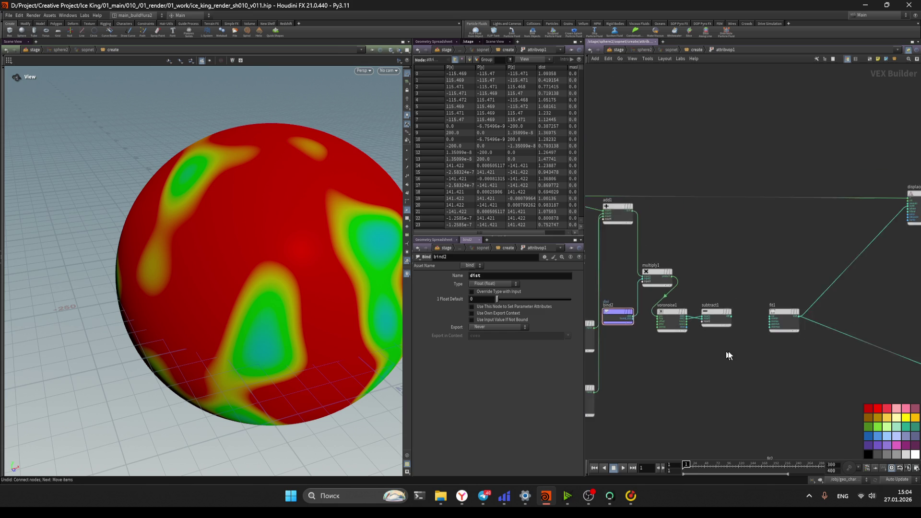
pyautogui.scroll(1, 725, 351)
pyautogui.click(705, 318)
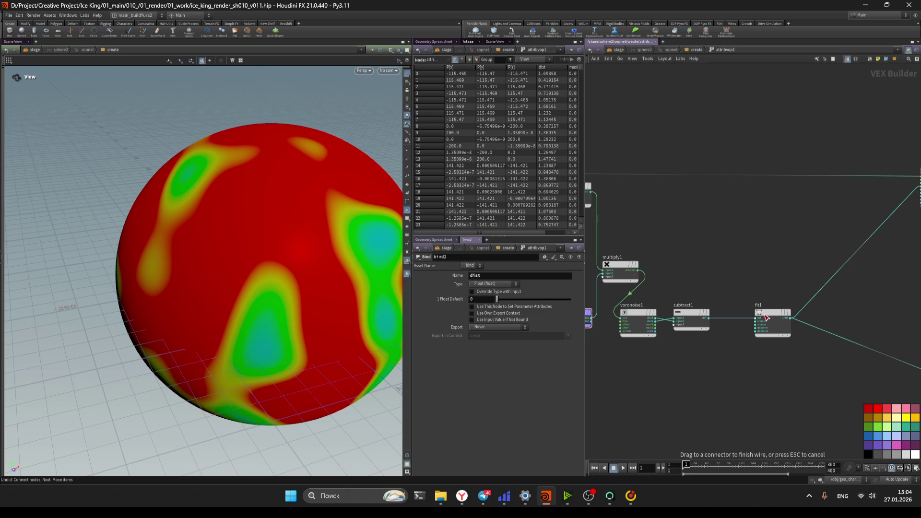
pyautogui.click(768, 317)
pyautogui.moveTo(706, 366); pyautogui.dragTo(736, 370, button='middle')
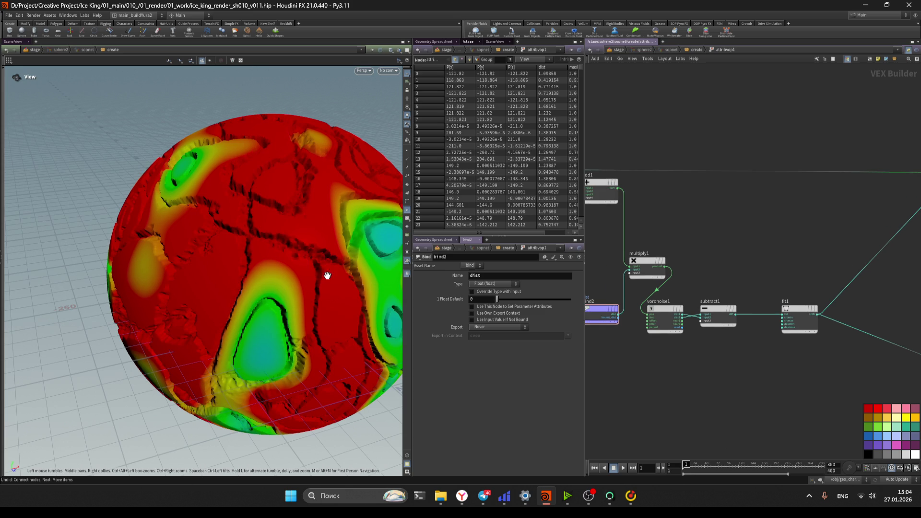
pyautogui.moveTo(382, 288)
pyautogui.mouseDown()
pyautogui.moveTo(278, 284)
pyautogui.moveTo(226, 263)
pyautogui.moveTo(287, 261)
pyautogui.moveTo(261, 273)
pyautogui.moveTo(292, 276)
pyautogui.mouseUp()
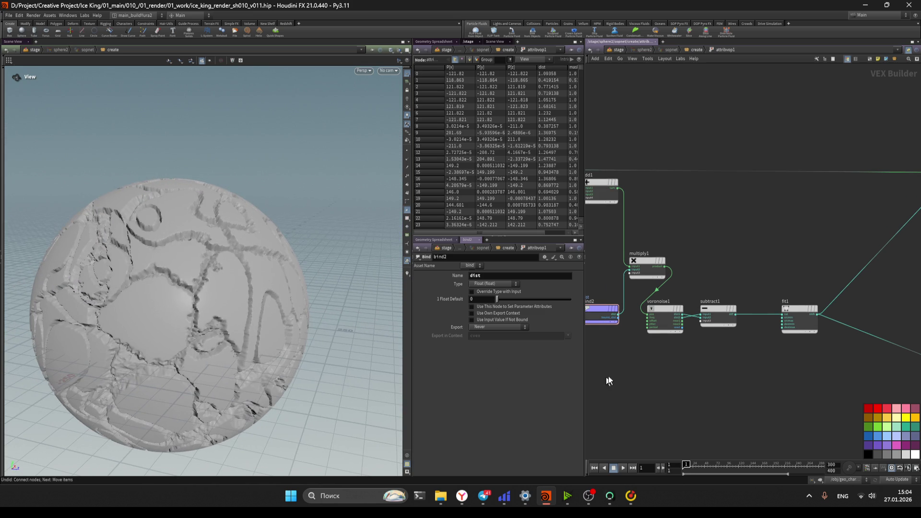
pyautogui.moveTo(650, 372); pyautogui.dragTo(681, 377, button='middle')
# Move bind2 and multiply1 aside and chain subtract1's diff through multiply1 into fit1's val.
pyautogui.keyDown('shift'); pyautogui.click(679, 267); pyautogui.keyUp('shift')
pyautogui.moveTo(678, 266); pyautogui.dragTo(781, 381)
pyautogui.moveTo(781, 381); pyautogui.dragTo(715, 296, button='middle')
pyautogui.moveTo(714, 297); pyautogui.dragTo(753, 293)
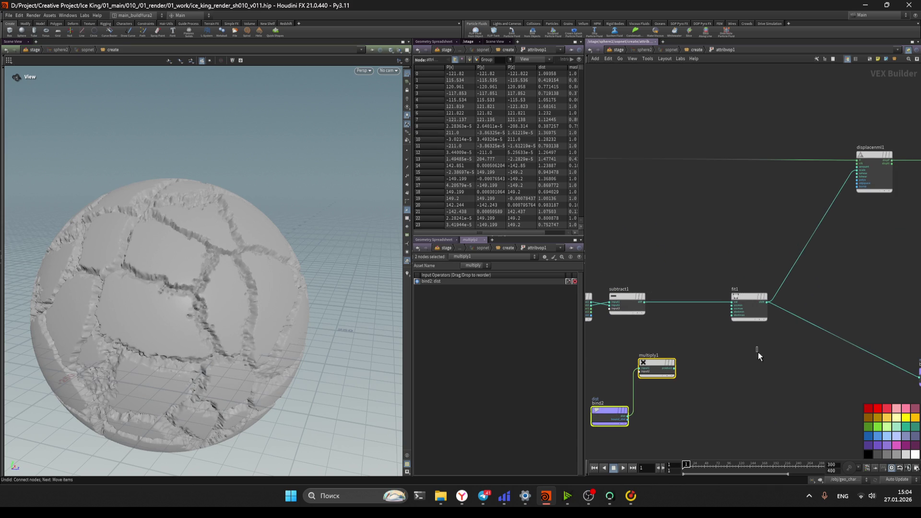
pyautogui.moveTo(688, 346); pyautogui.dragTo(741, 332, button='middle')
pyautogui.scroll(5, 737, 312)
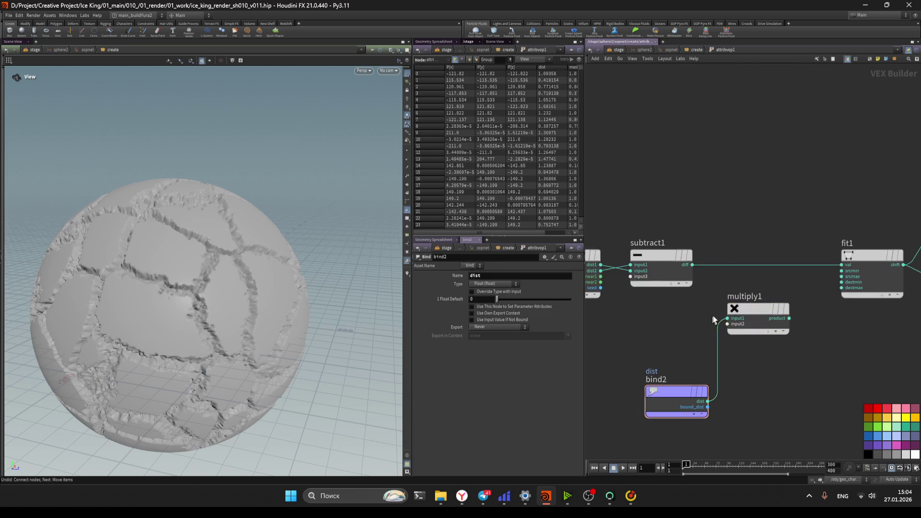
pyautogui.moveTo(655, 275)
pyautogui.mouseDown()
pyautogui.moveTo(701, 368)
pyautogui.moveTo(707, 355)
pyautogui.mouseUp()
pyautogui.moveTo(795, 353); pyautogui.dragTo(871, 275)
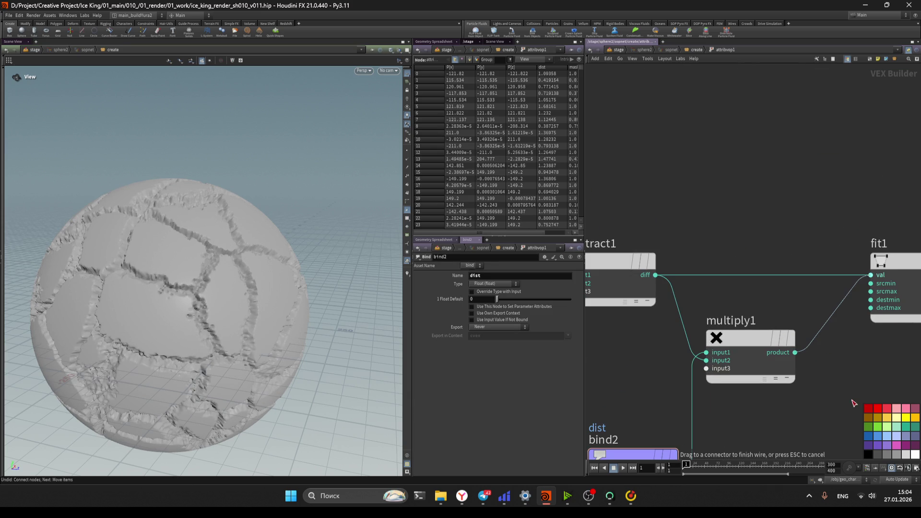
pyautogui.scroll(-2, 808, 370)
pyautogui.moveTo(811, 373); pyautogui.dragTo(829, 328, button='middle')
# Inspect the scaled cracks close up, then return to the create network.
pyautogui.moveTo(326, 353)
pyautogui.mouseDown()
pyautogui.moveTo(277, 344)
pyautogui.moveTo(169, 353)
pyautogui.moveTo(325, 366)
pyautogui.mouseUp()
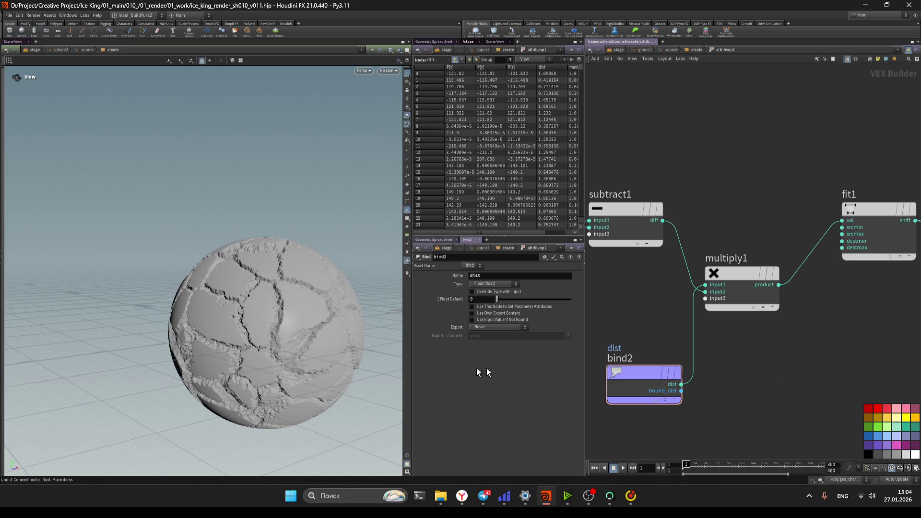
pyautogui.scroll(-2, 765, 401)
pyautogui.moveTo(765, 401); pyautogui.dragTo(680, 411, button='middle')
pyautogui.moveTo(679, 411); pyautogui.dragTo(595, 295)
pyautogui.moveTo(672, 364); pyautogui.dragTo(721, 349, button='middle')
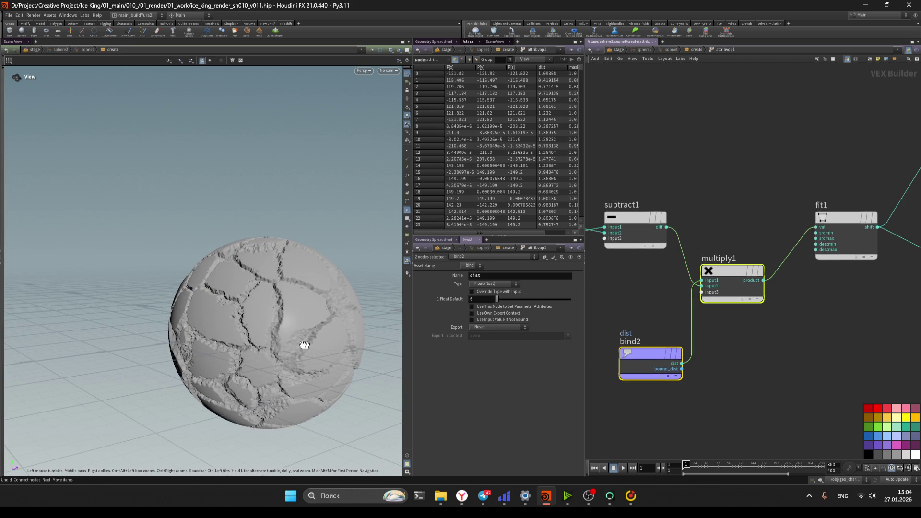
pyautogui.scroll(5, 304, 346)
pyautogui.moveTo(304, 346); pyautogui.dragTo(242, 374)
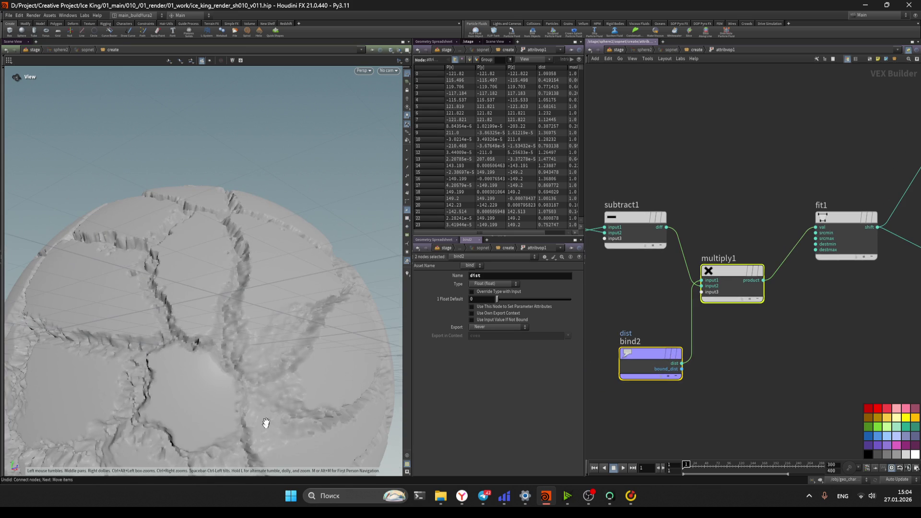
pyautogui.scroll(-5, 266, 426)
pyautogui.scroll(-2, 818, 379)
pyautogui.moveTo(818, 378); pyautogui.dragTo(701, 366, button='middle')
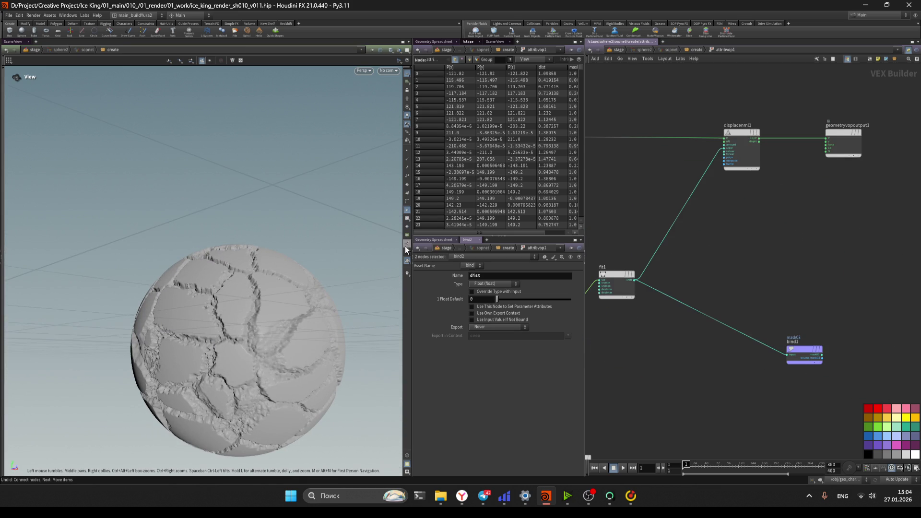
pyautogui.click(696, 50)
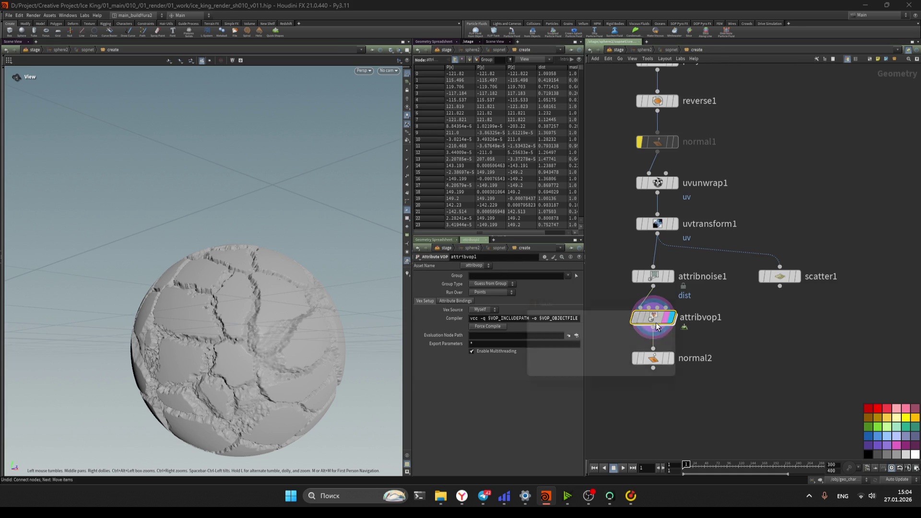
# Check attribvop1's node info and show the crack mask as colours on the sphere.
pyautogui.middleClick(664, 317)
pyautogui.click(537, 322)
pyautogui.moveTo(243, 343); pyautogui.dragTo(307, 353)
pyautogui.doubleClick(654, 317)
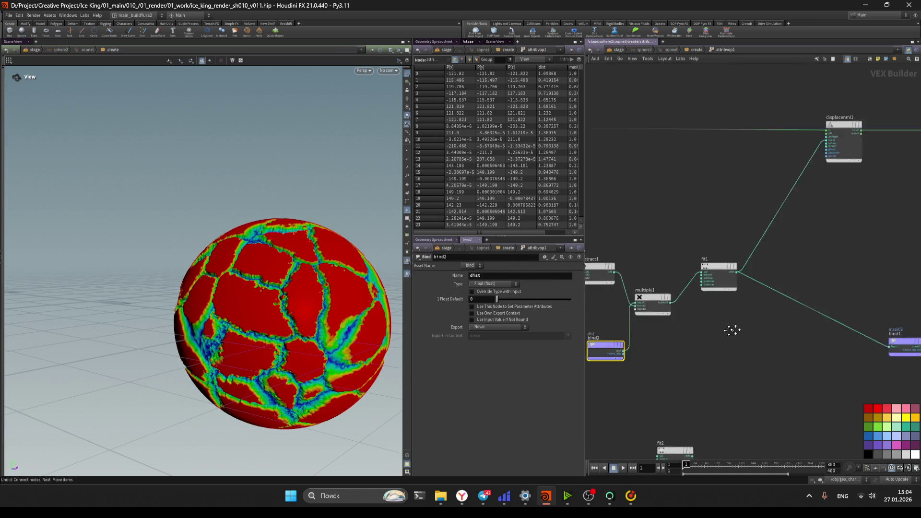
# Set attribnoise1's amplitude to 1.01 and shrink its element size to about 15.
pyautogui.click(693, 51)
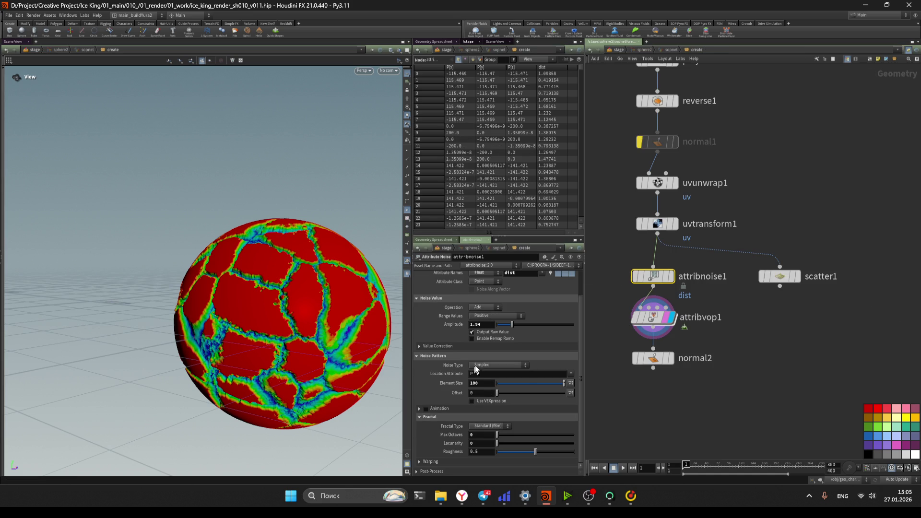
pyautogui.moveTo(512, 325); pyautogui.dragTo(505, 331)
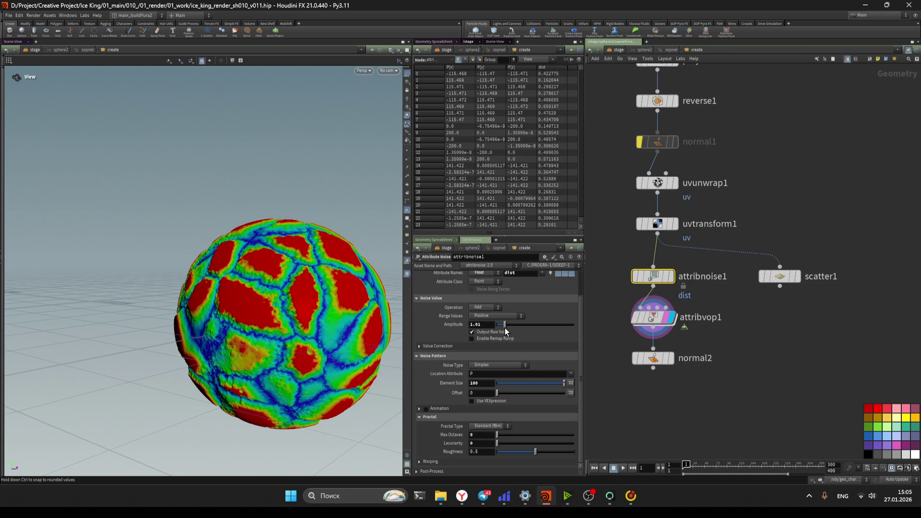
pyautogui.moveTo(528, 383); pyautogui.dragTo(591, 390)
pyautogui.moveTo(480, 384)
pyautogui.mouseDown(button='middle')
pyautogui.moveTo(505, 370)
pyautogui.moveTo(540, 375)
pyautogui.mouseUp(button='middle')
pyautogui.doubleClick(653, 317)
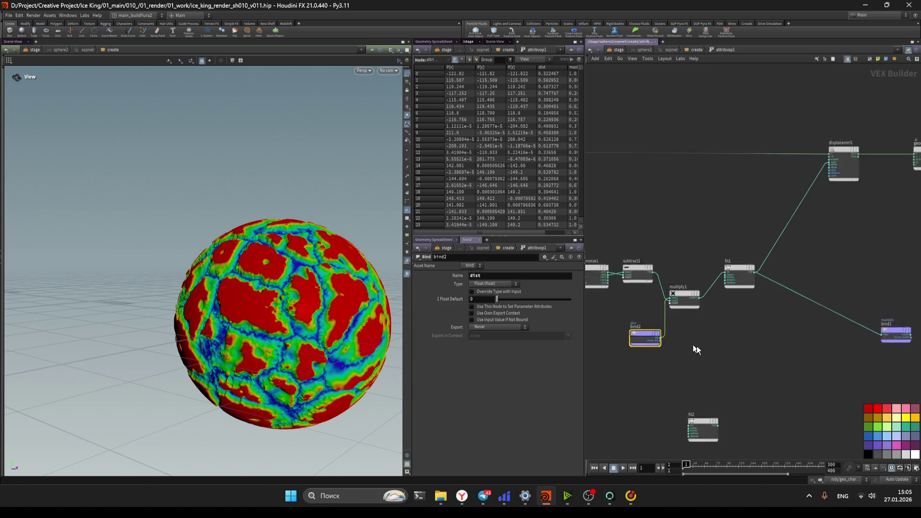
# Duplicate the dist bind and multiply, wiring fit1 through multiply2 into displacenml1.
pyautogui.moveTo(701, 358)
pyautogui.mouseDown()
pyautogui.moveTo(672, 315)
pyautogui.moveTo(730, 342)
pyautogui.moveTo(797, 338)
pyautogui.moveTo(810, 378)
pyautogui.mouseUp()
pyautogui.scroll(3, 796, 372)
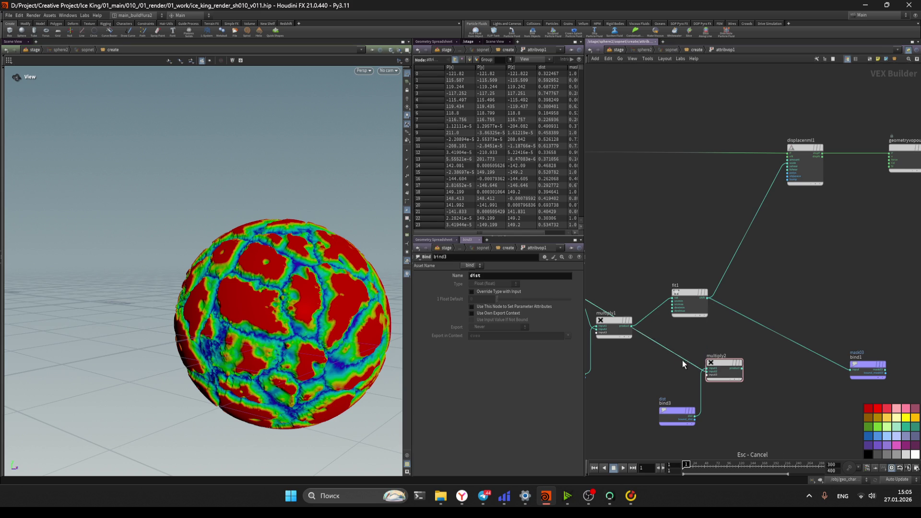
pyautogui.scroll(2, 715, 309)
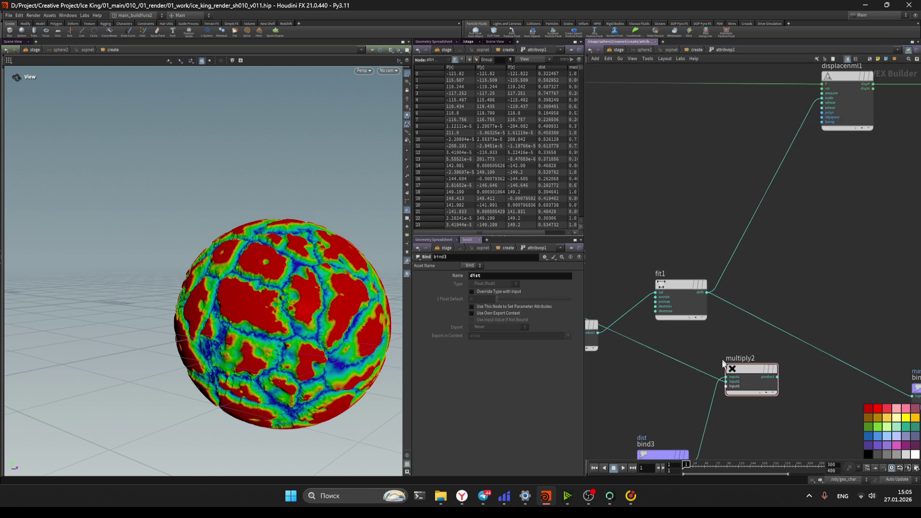
pyautogui.click(727, 377)
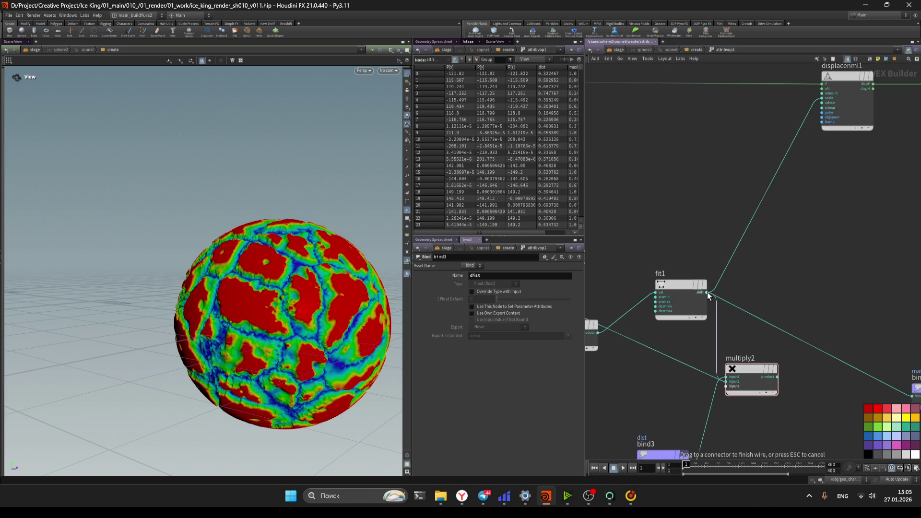
pyautogui.moveTo(741, 249); pyautogui.dragTo(778, 378)
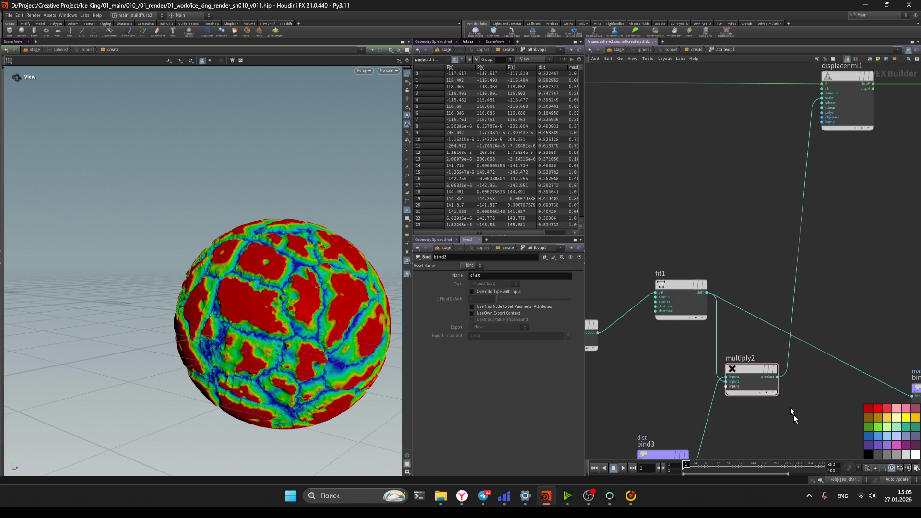
pyautogui.moveTo(264, 286)
pyautogui.mouseDown()
pyautogui.moveTo(319, 260)
pyautogui.moveTo(354, 291)
pyautogui.moveTo(376, 292)
pyautogui.moveTo(289, 298)
pyautogui.mouseUp()
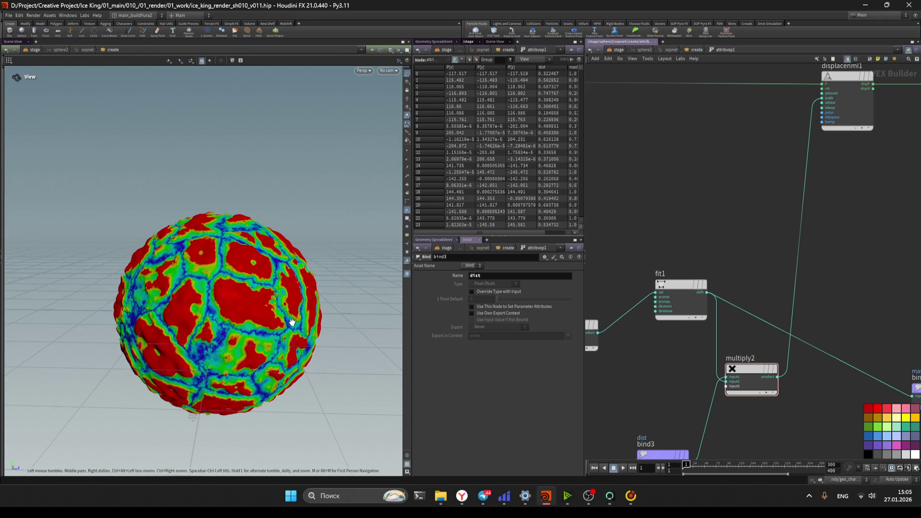
pyautogui.moveTo(759, 383)
pyautogui.mouseDown()
pyautogui.moveTo(752, 365)
pyautogui.moveTo(770, 296)
pyautogui.mouseUp()
pyautogui.hotkey('ctrl', 'z')
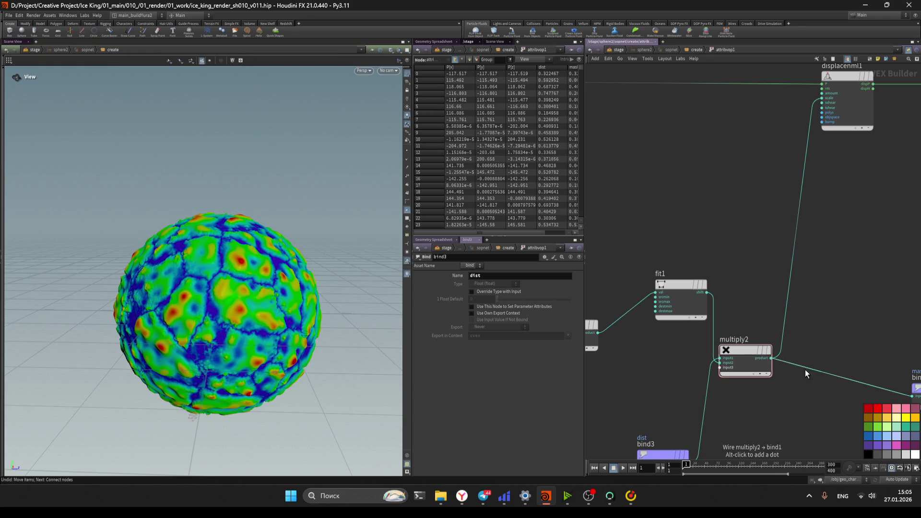
pyautogui.hotkey('ctrl', 'z')
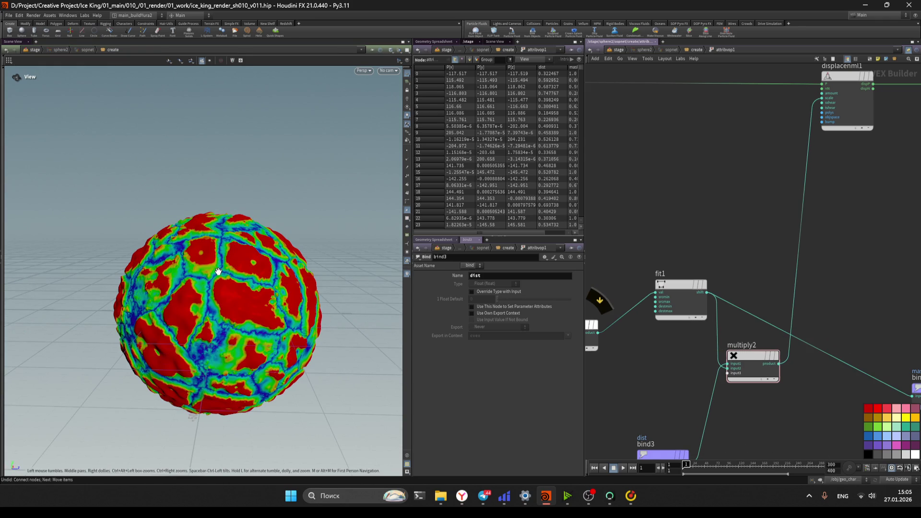
pyautogui.moveTo(231, 273); pyautogui.dragTo(266, 266)
# In the create network, move attribvop1 and normal2 down below attribnoise1.
pyautogui.press('u')
pyautogui.scroll(1, 654, 274)
pyautogui.scroll(-2, 654, 274)
pyautogui.keyDown('shift'); pyautogui.click(689, 382); pyautogui.keyUp('shift')
pyautogui.moveTo(695, 338); pyautogui.dragTo(696, 389)
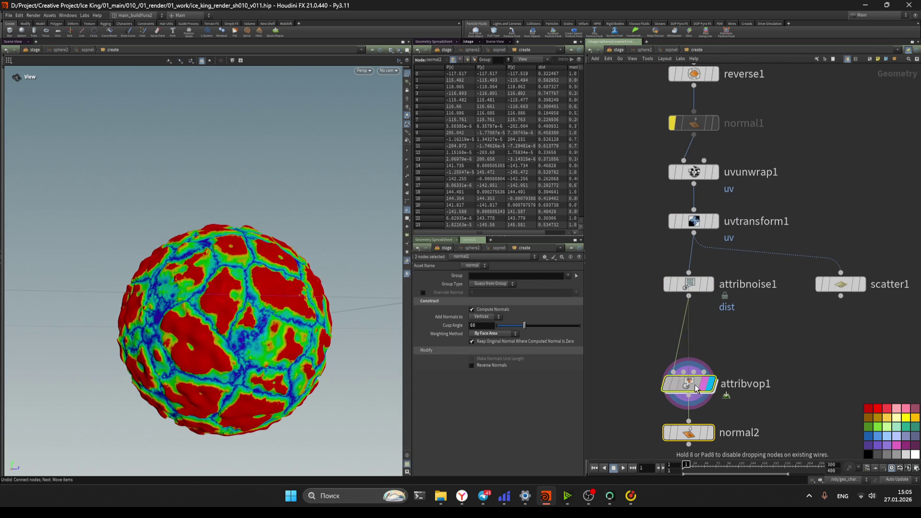
# Insert attribnoise2 writing dist02 before attribvop1 and point bind3 at dist02.
pyautogui.click(693, 286)
pyautogui.keyDown('alt'); pyautogui.moveTo(692, 294); pyautogui.dragTo(690, 346); pyautogui.keyUp('alt')
pyautogui.click(689, 321)
pyautogui.press('Return')
pyautogui.doubleClick(687, 385)
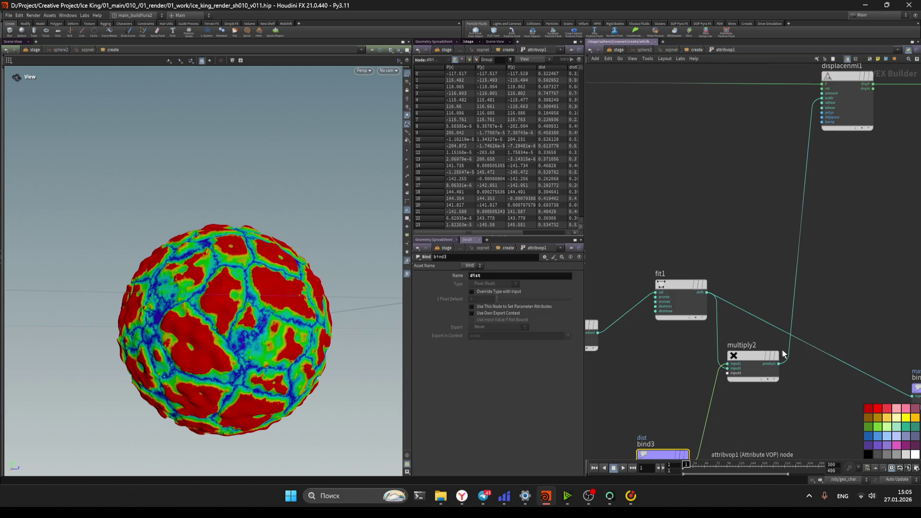
pyautogui.click(775, 354)
pyautogui.click(662, 453)
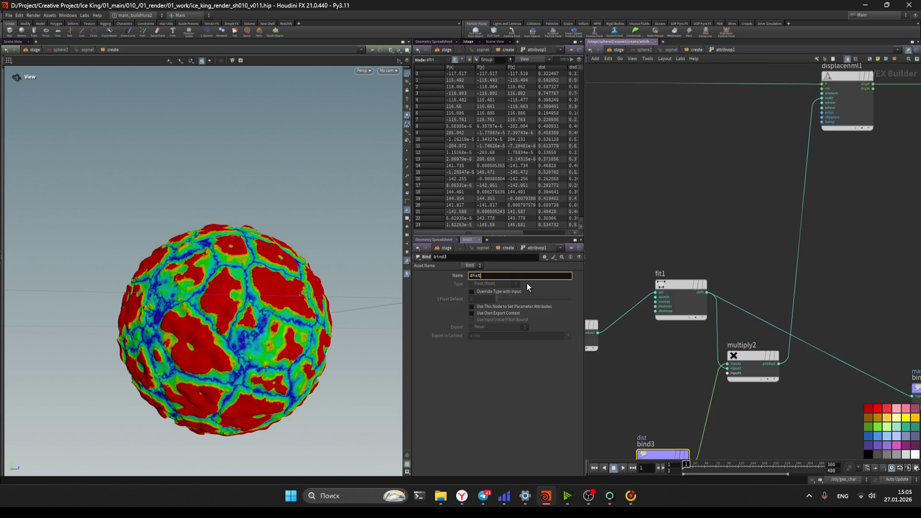
pyautogui.write('02')
# Give attribnoise2 element size 100 and amplitude 2, then save the scene.
pyautogui.press('u')
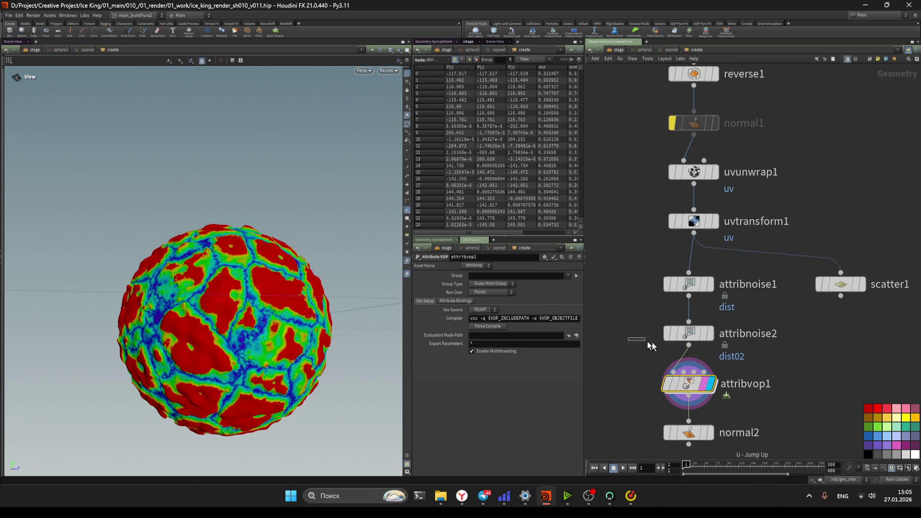
pyautogui.press('Up')
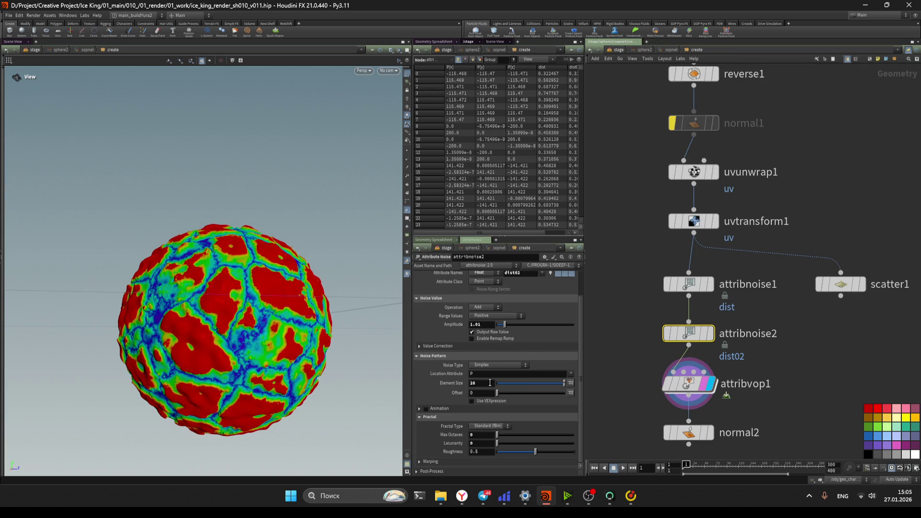
pyautogui.write('00')
pyautogui.press('Return')
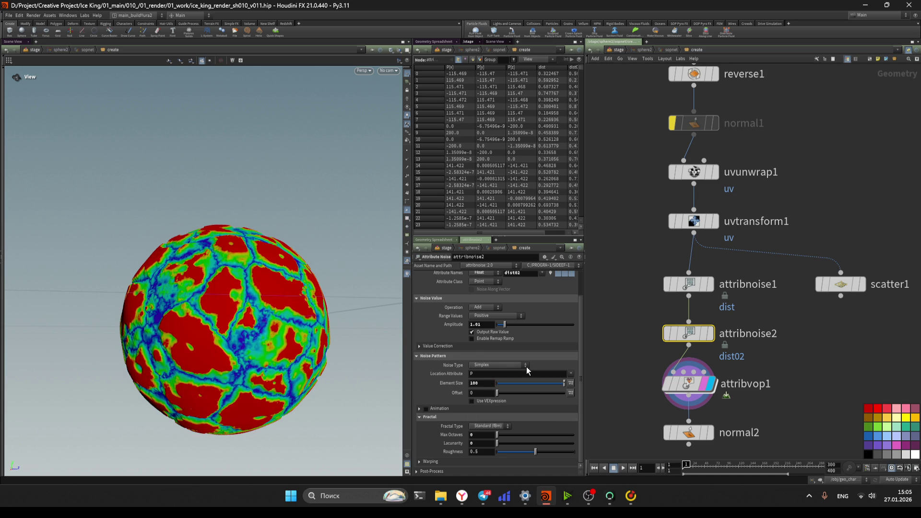
pyautogui.write('20')
pyautogui.write('25')
pyautogui.press('Return')
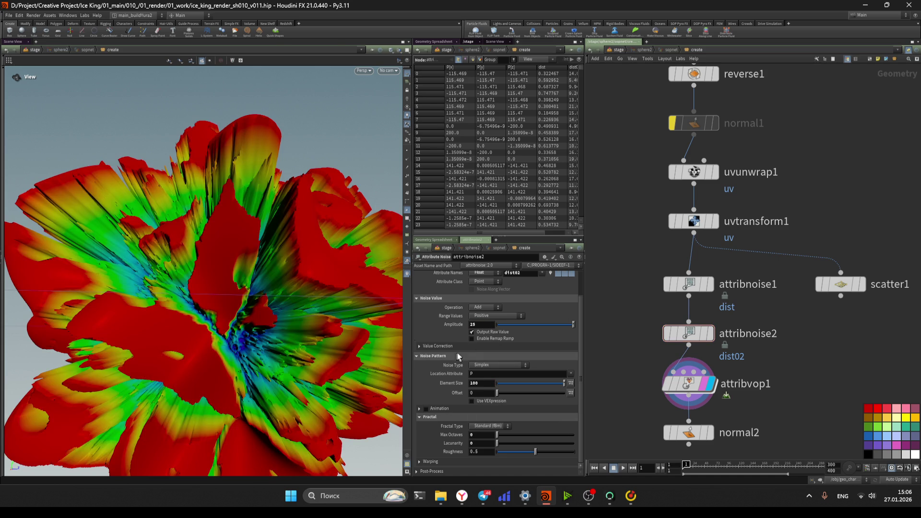
pyautogui.scroll(-5, 269, 355)
pyautogui.moveTo(268, 355); pyautogui.dragTo(336, 336)
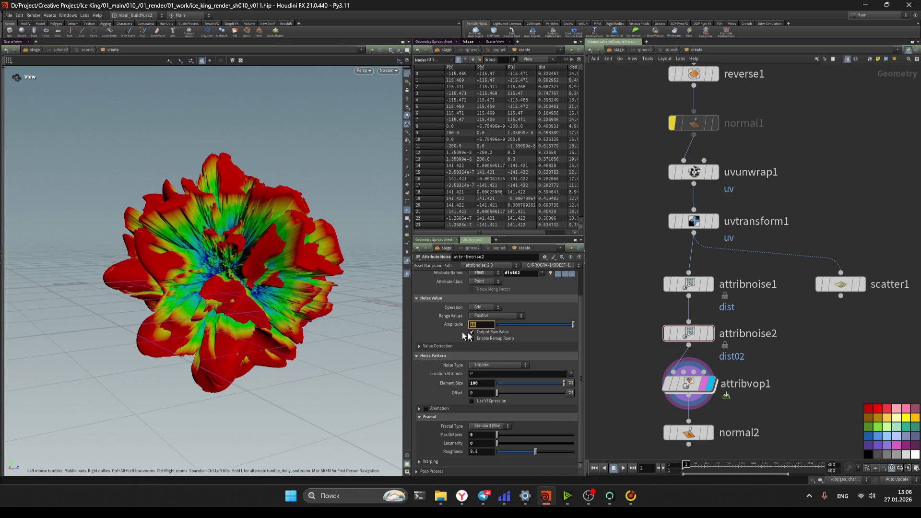
pyautogui.write('42')
pyautogui.press('Return')
pyautogui.moveTo(172, 269)
pyautogui.mouseDown()
pyautogui.moveTo(274, 257)
pyautogui.moveTo(266, 283)
pyautogui.moveTo(306, 260)
pyautogui.moveTo(323, 272)
pyautogui.moveTo(281, 285)
pyautogui.moveTo(291, 311)
pyautogui.moveTo(274, 328)
pyautogui.moveTo(288, 331)
pyautogui.mouseUp()
pyautogui.hotkey('ctrl', 's')
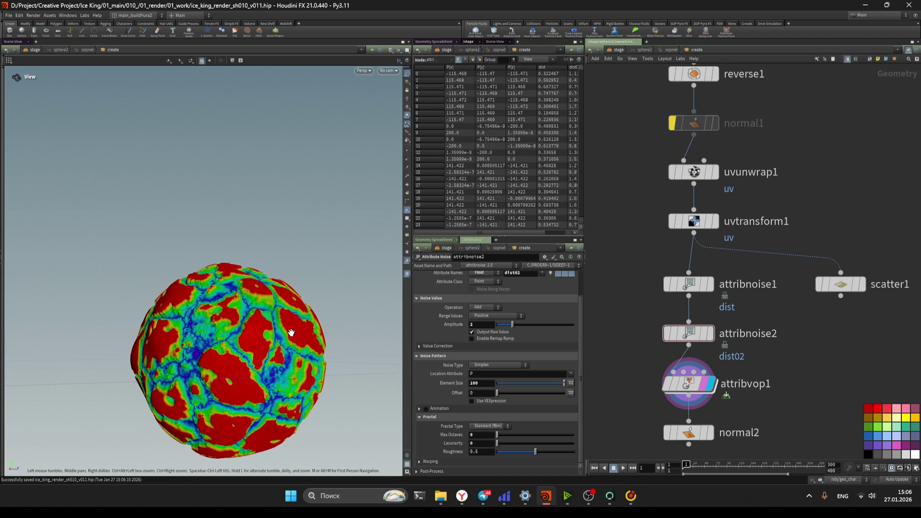
pyautogui.hotkey('alt', 'Tab')
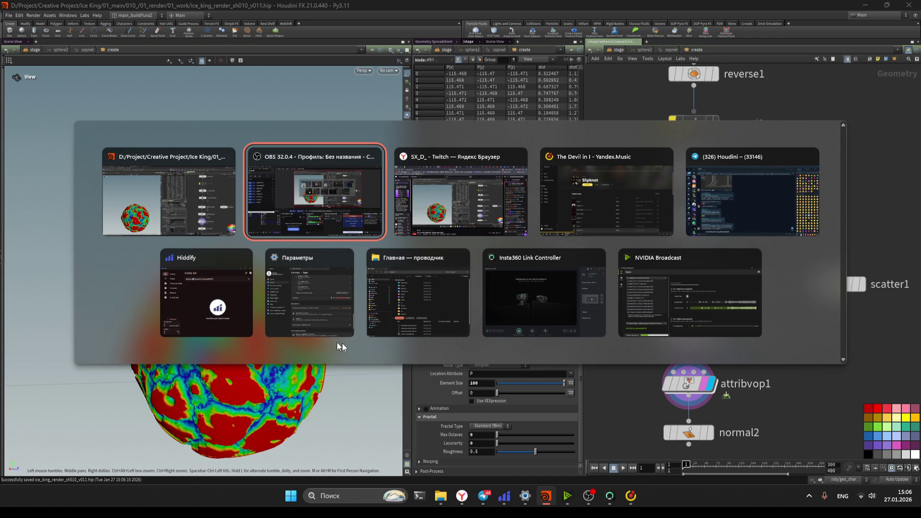
# Make the CAM webcam source visible in OBS Studio's stream preview.
pyautogui.click(283, 205)
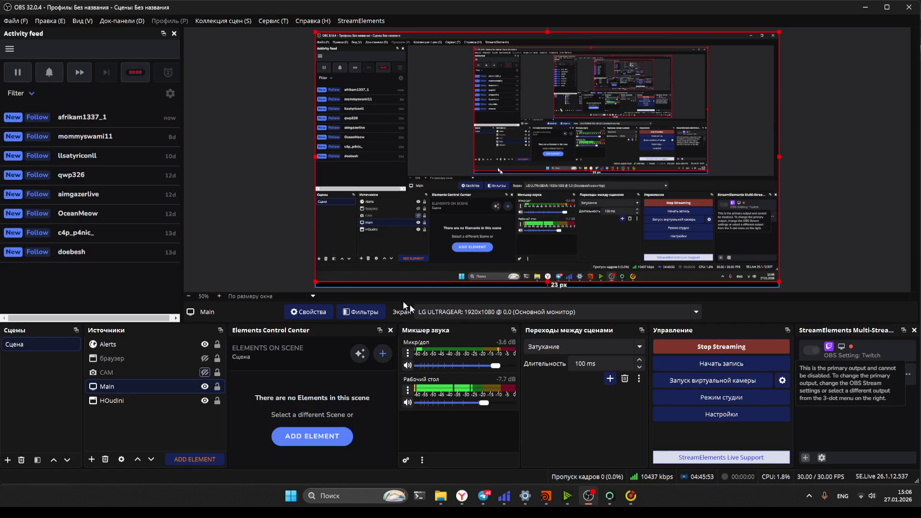
pyautogui.click(206, 373)
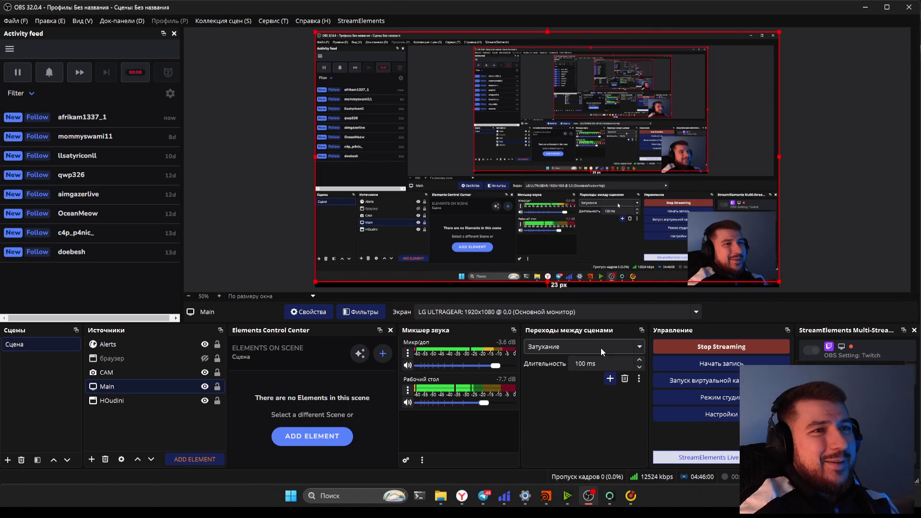
pyautogui.hotkey('alt', 'Tab')
pyautogui.hotkey('alt', 'Tab')
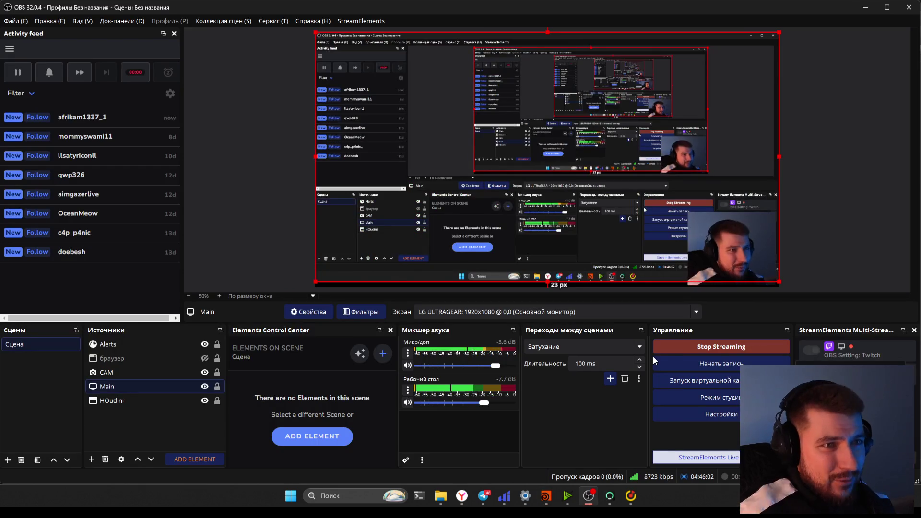
pyautogui.hotkey('alt', 'Tab')
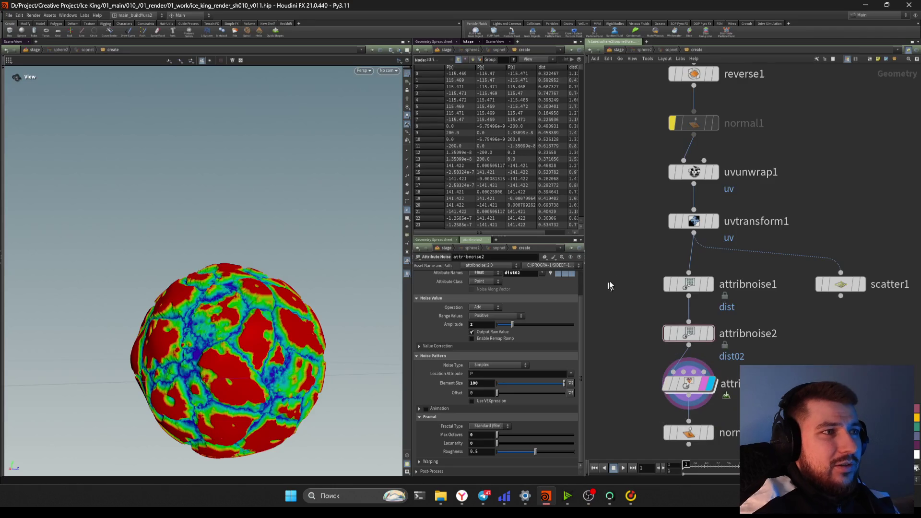
# Inside attribvop1, auto-layout the VOP nodes, move multiply2 clear of the wires and save.
pyautogui.doubleClick(706, 314)
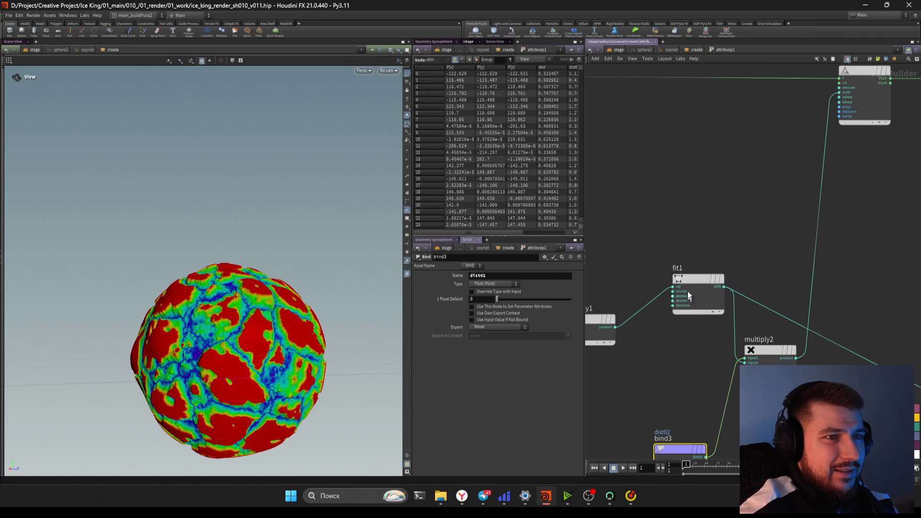
pyautogui.press('l')
pyautogui.hotkey('ctrl', 's')
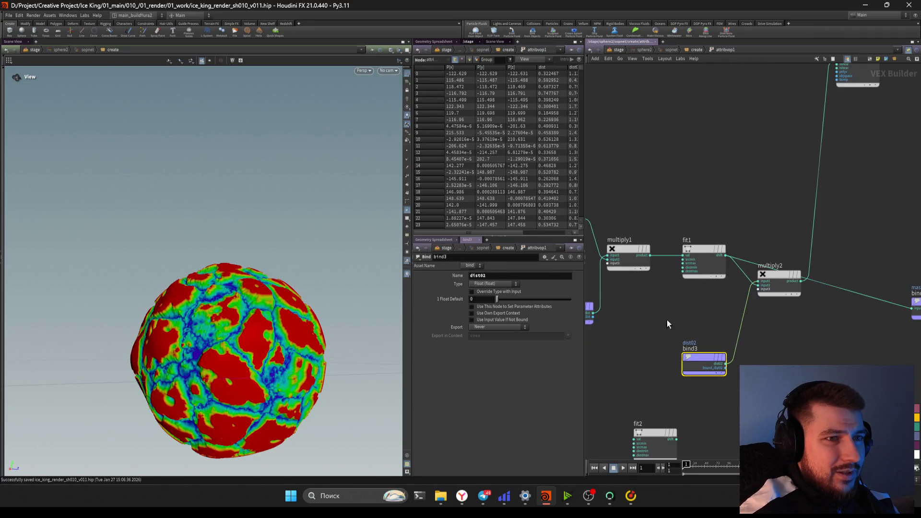
pyautogui.moveTo(762, 316)
pyautogui.mouseDown()
pyautogui.moveTo(761, 264)
pyautogui.moveTo(767, 291)
pyautogui.mouseUp()
pyautogui.moveTo(766, 291); pyautogui.dragTo(780, 284, button='middle')
pyautogui.hotkey('ctrl', 's')
pyautogui.moveTo(166, 309); pyautogui.dragTo(211, 304)
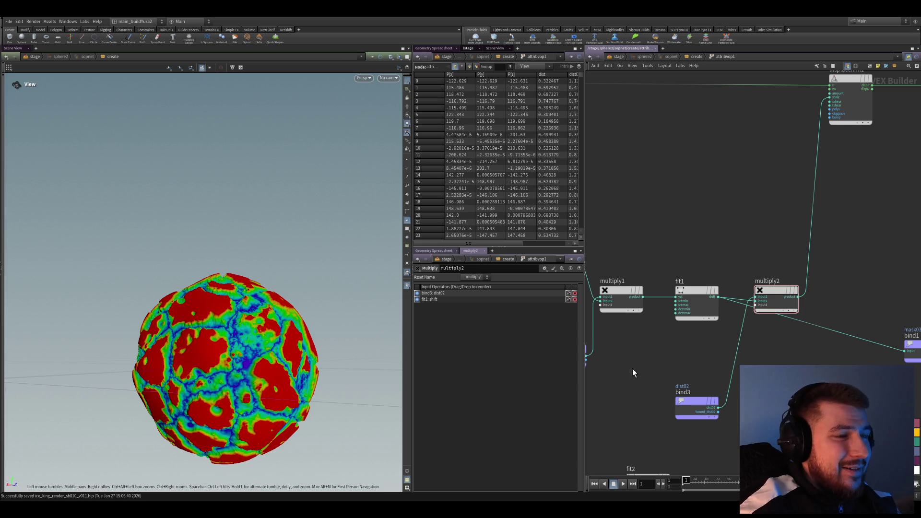
# Back in the create network, select attribnoise2 and set its noise amplitude to 4.
pyautogui.moveTo(744, 273); pyautogui.dragTo(690, 309, button='middle')
pyautogui.click(691, 56)
pyautogui.scroll(3, 641, 322)
pyautogui.click(696, 314)
pyautogui.moveTo(501, 338); pyautogui.dragTo(535, 339)
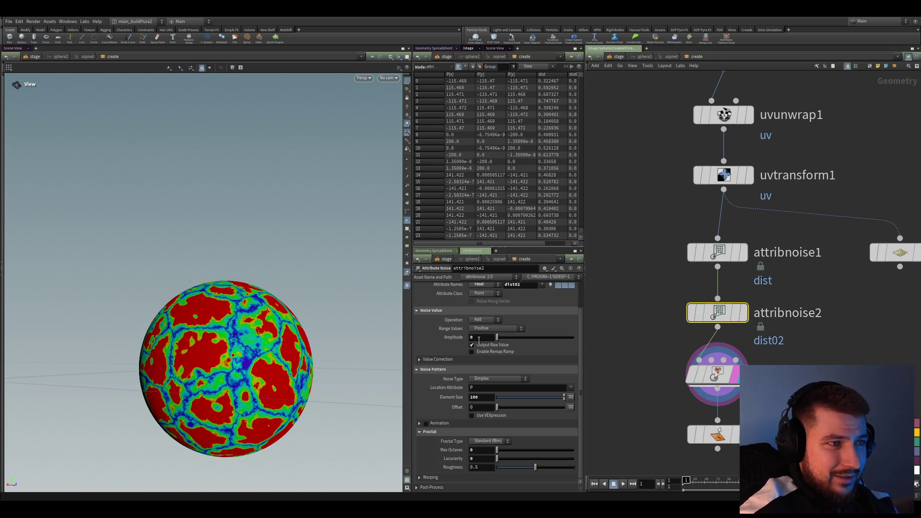
pyautogui.moveTo(216, 342); pyautogui.dragTo(252, 318, button='middle')
pyautogui.moveTo(252, 318); pyautogui.dragTo(216, 343)
pyautogui.moveTo(536, 337); pyautogui.dragTo(528, 337)
pyautogui.moveTo(287, 384)
pyautogui.mouseDown()
pyautogui.moveTo(278, 375)
pyautogui.moveTo(297, 379)
pyautogui.moveTo(259, 382)
pyautogui.moveTo(298, 384)
pyautogui.mouseUp()
# Set element size to 150 and try Chebyshev Cellular F1, then Manhattan Cellular F2-F1 noise.
pyautogui.click(475, 397)
pyautogui.write('150')
pyautogui.press('Return')
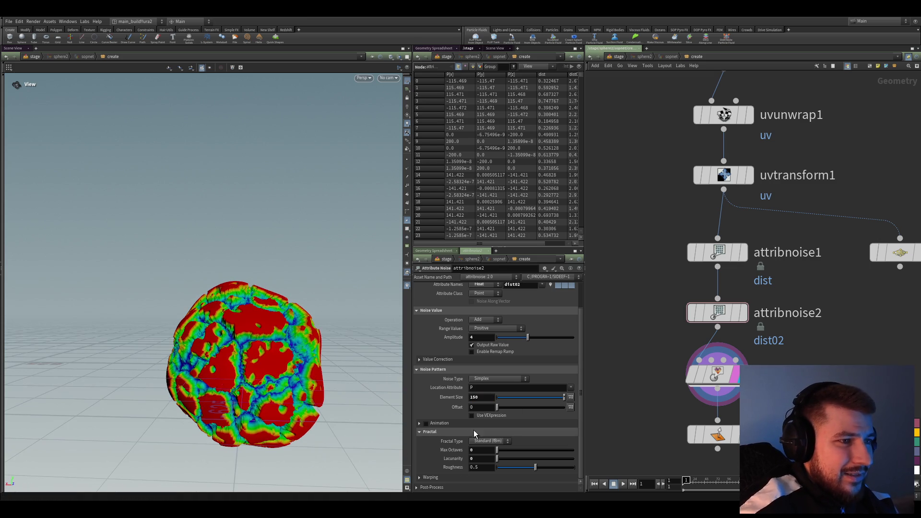
pyautogui.click(495, 380)
pyautogui.click(495, 462)
pyautogui.moveTo(278, 368)
pyautogui.mouseDown()
pyautogui.moveTo(312, 356)
pyautogui.moveTo(380, 374)
pyautogui.mouseUp()
pyautogui.press('Up')
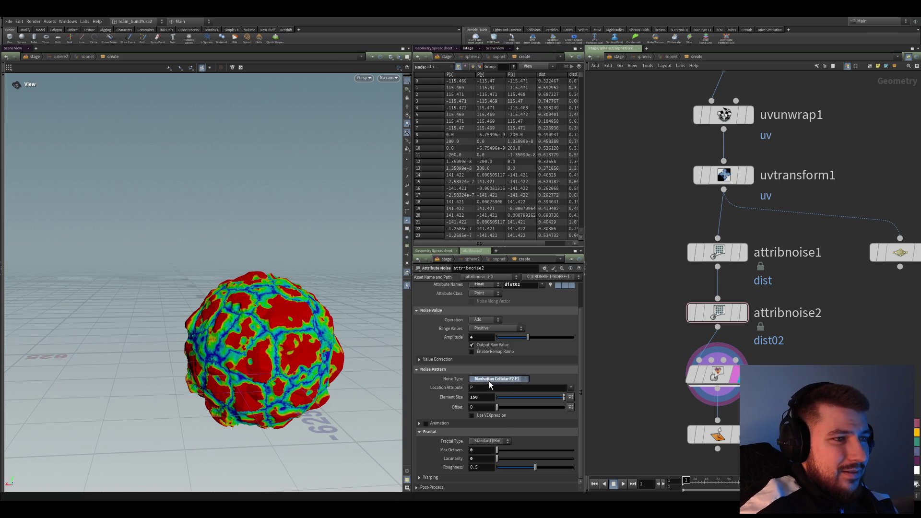
# Compare Chebyshev and Worley noise types, settling on Worley Cellular F1.
pyautogui.press('Down')
pyautogui.moveTo(271, 326)
pyautogui.mouseDown()
pyautogui.moveTo(278, 355)
pyautogui.moveTo(276, 344)
pyautogui.moveTo(365, 365)
pyautogui.mouseUp()
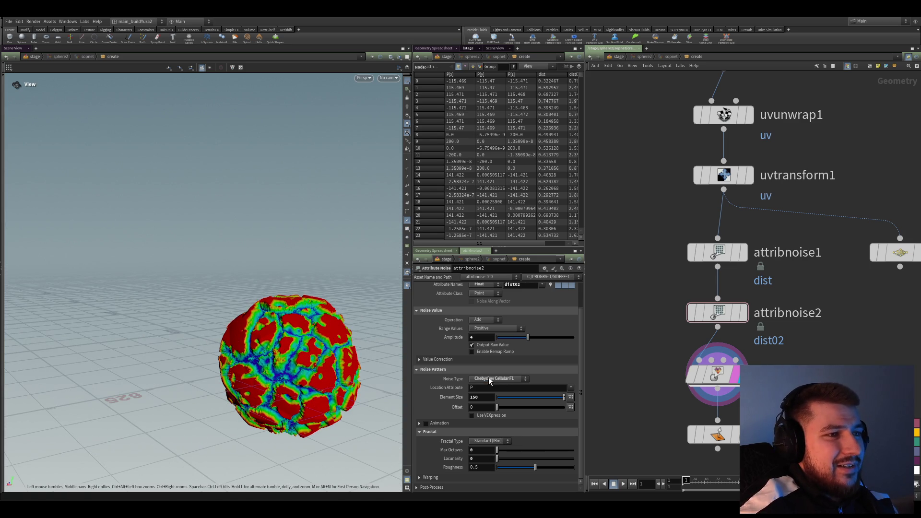
pyautogui.press('Down')
pyautogui.moveTo(299, 342); pyautogui.dragTo(271, 351)
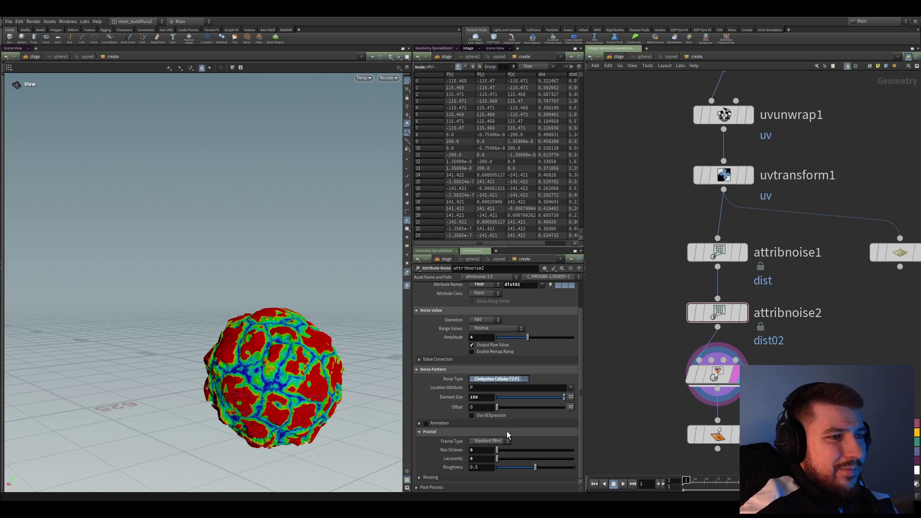
pyautogui.press('Up')
pyautogui.press('Up')
pyautogui.press('Up')
pyautogui.moveTo(393, 391); pyautogui.dragTo(402, 391)
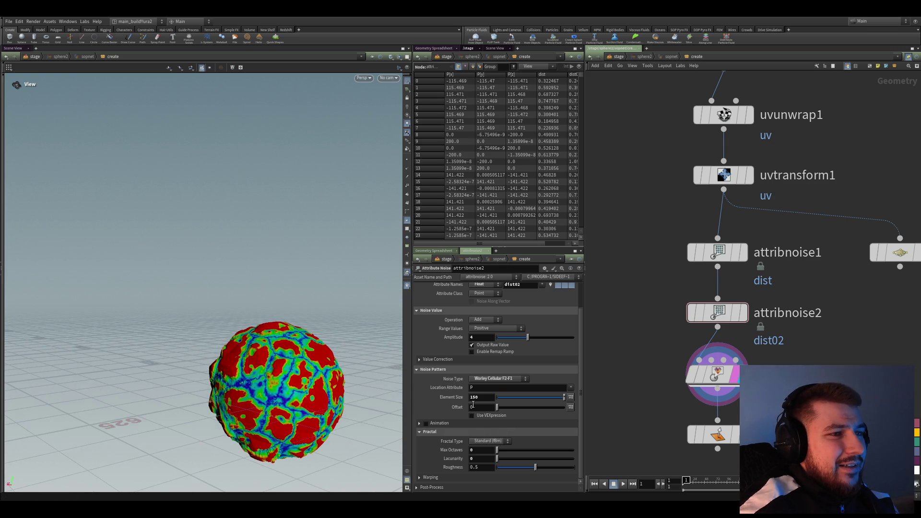
pyautogui.press('Up')
pyautogui.moveTo(348, 379)
pyautogui.mouseDown()
pyautogui.moveTo(249, 373)
pyautogui.moveTo(298, 339)
pyautogui.moveTo(312, 343)
pyautogui.moveTo(293, 357)
pyautogui.moveTo(288, 348)
pyautogui.moveTo(284, 370)
pyautogui.moveTo(339, 362)
pyautogui.moveTo(264, 401)
pyautogui.moveTo(295, 345)
pyautogui.moveTo(278, 331)
pyautogui.mouseUp()
# Try noise amplitude 25, then 15.
pyautogui.click(482, 337)
pyautogui.write('25')
pyautogui.press('Return')
pyautogui.click(482, 337)
pyautogui.write('15')
pyautogui.press('Return')
# Set the noise element size to 100 and the amplitude to 5.
pyautogui.scroll(3, 306, 325)
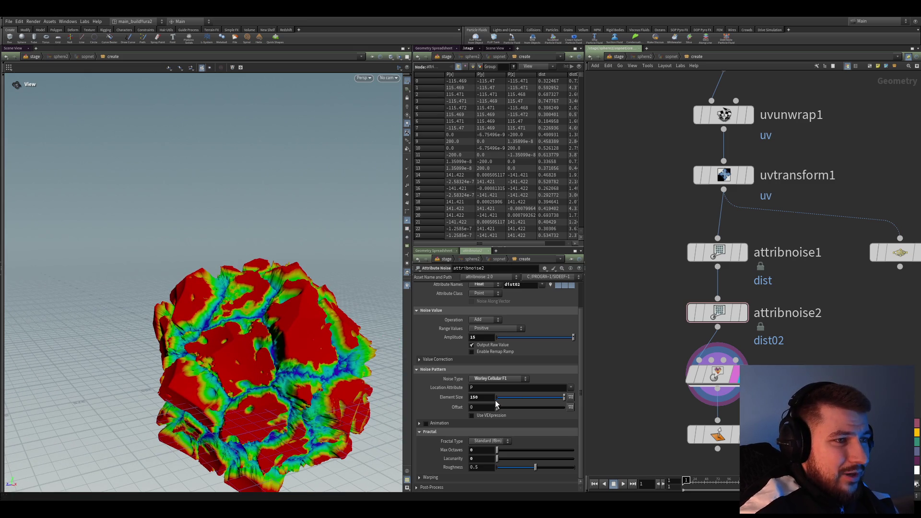
pyautogui.click(489, 397)
pyautogui.write('100')
pyautogui.press('Return')
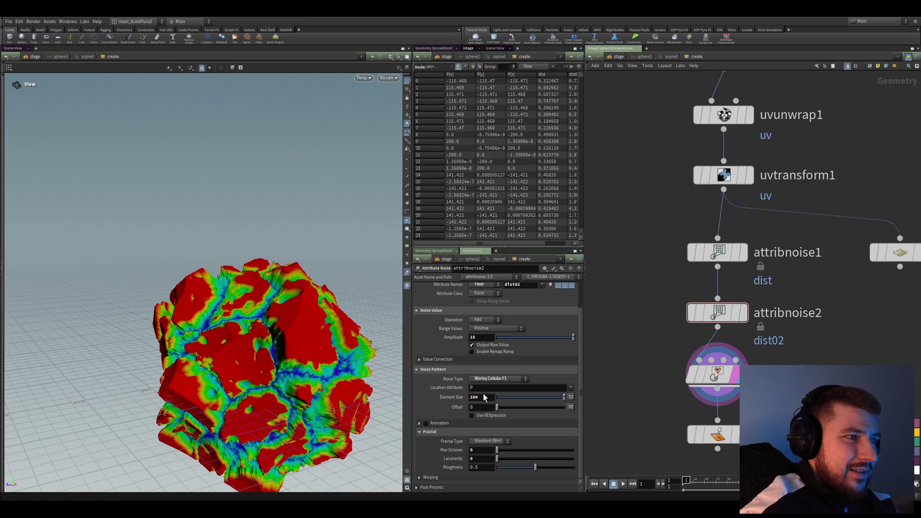
pyautogui.moveTo(214, 329)
pyautogui.mouseDown()
pyautogui.moveTo(307, 336)
pyautogui.moveTo(239, 332)
pyautogui.mouseUp()
pyautogui.click(480, 337)
pyautogui.write('5')
pyautogui.press('Return')
# Save the scene, put the display flag on normal2, and return to the stage.
pyautogui.scroll(5, 173, 329)
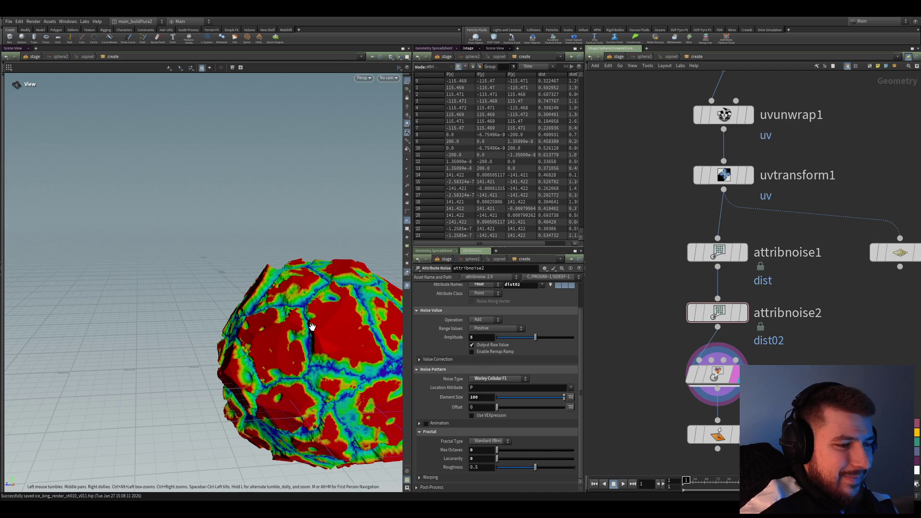
pyautogui.scroll(-5, 309, 331)
pyautogui.hotkey('ctrl', 's')
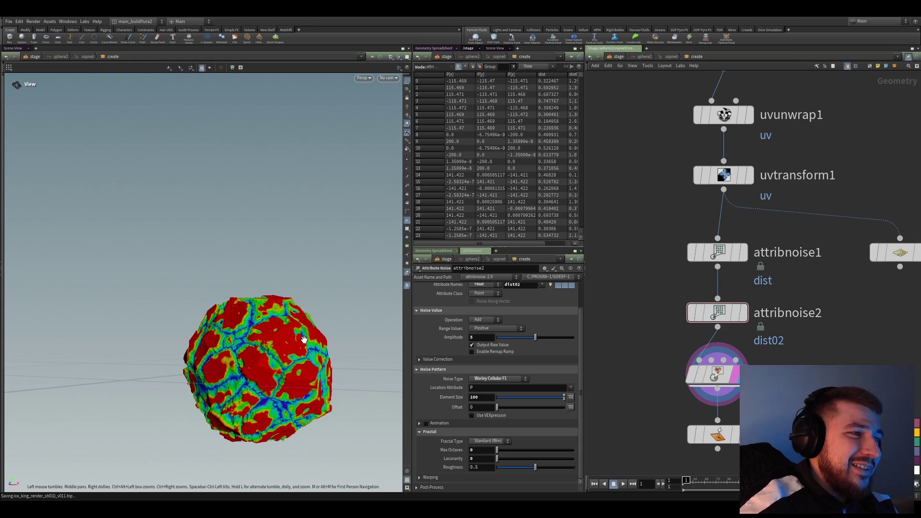
pyautogui.moveTo(655, 375); pyautogui.dragTo(663, 320, button='middle')
pyautogui.click(717, 382)
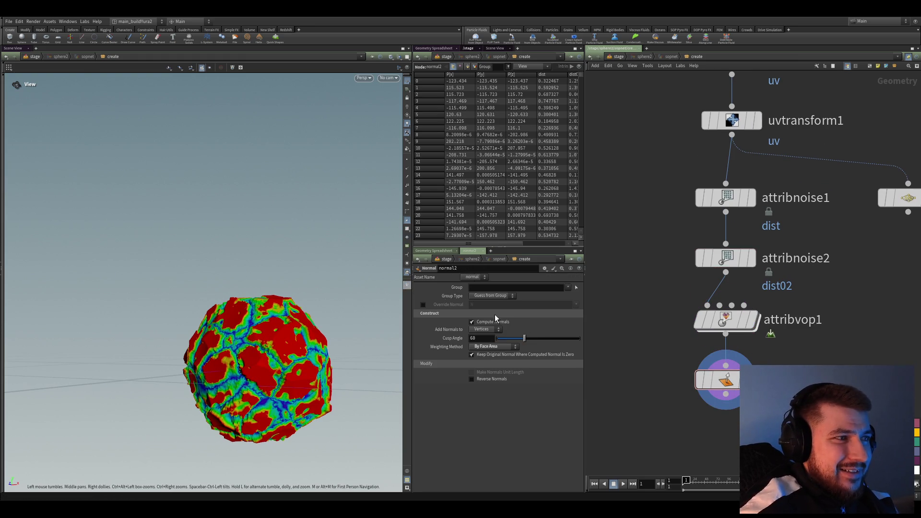
pyautogui.press('u')
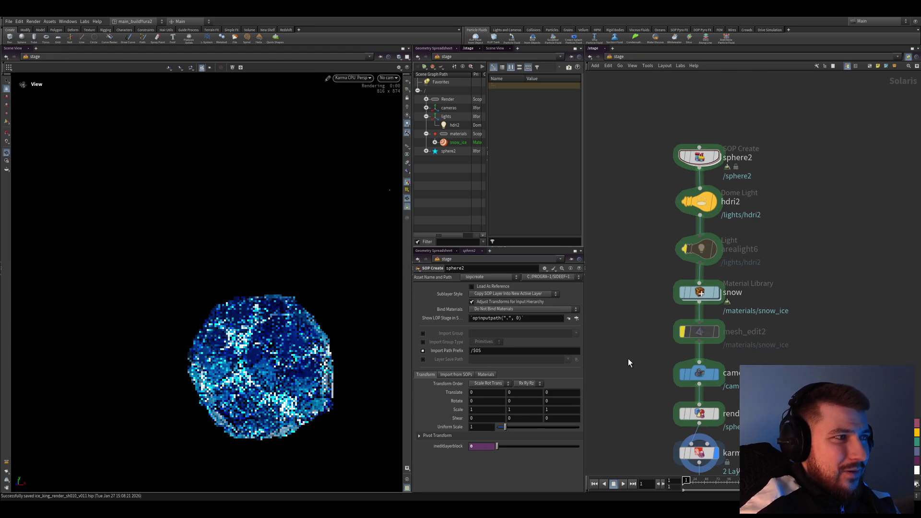
# Show the Karma viewport render through /cameras/camera3 and save the scene.
pyautogui.moveTo(644, 417); pyautogui.dragTo(641, 311, button='middle')
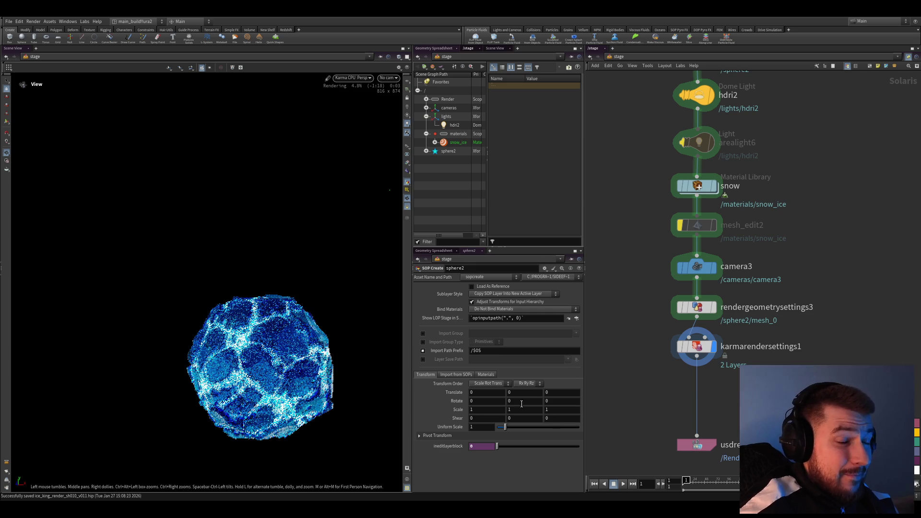
pyautogui.click(388, 78)
pyautogui.click(392, 143)
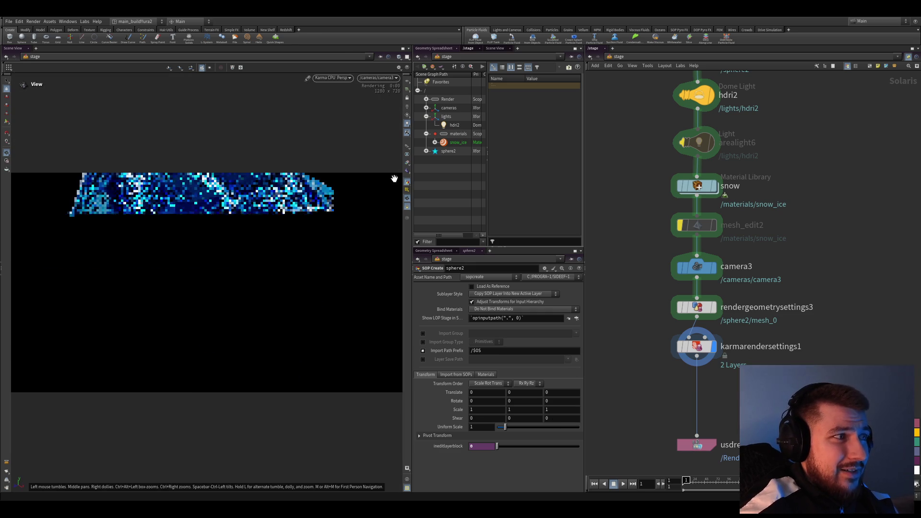
pyautogui.hotkey('ctrl', 's')
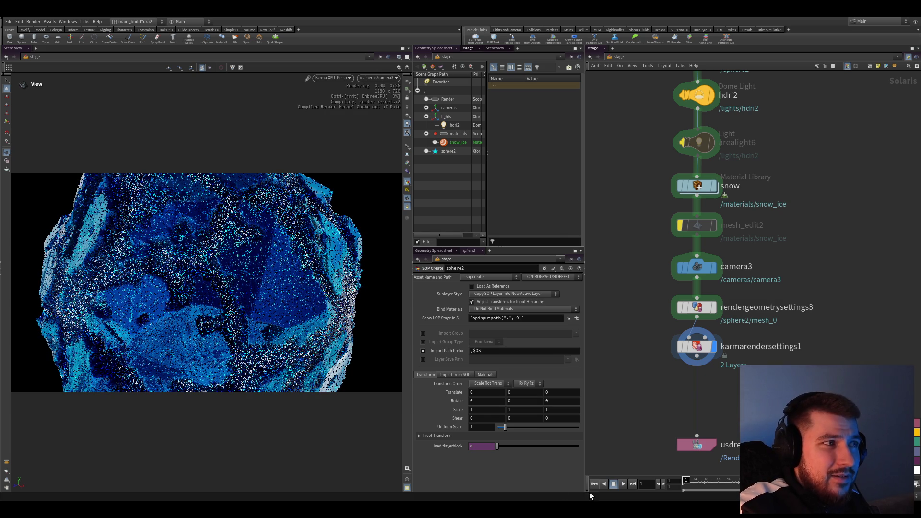
# Frame the whole stage node chain while Karma XPU refines, then select karmarendersettings1.
pyautogui.scroll(-3, 633, 360)
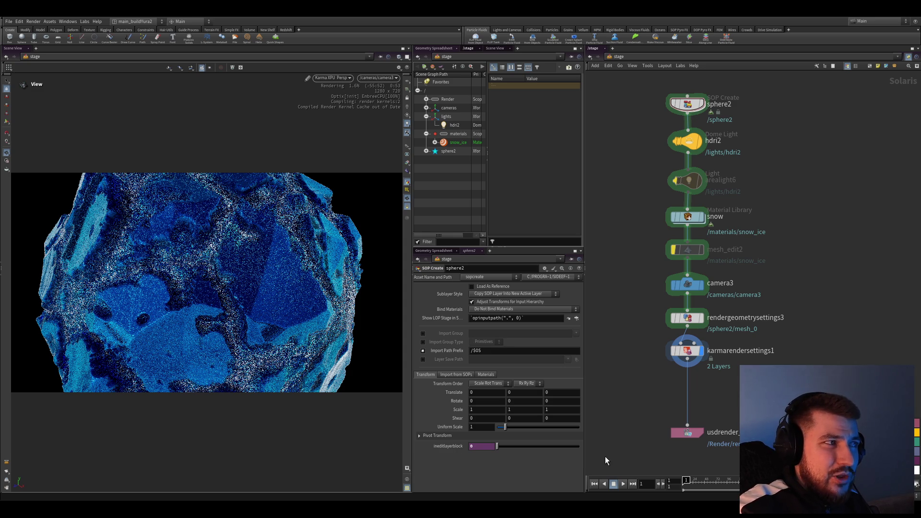
pyautogui.moveTo(677, 398)
pyautogui.mouseDown(button='middle')
pyautogui.moveTo(667, 348)
pyautogui.moveTo(629, 347)
pyautogui.moveTo(628, 405)
pyautogui.mouseUp(button='middle')
pyautogui.scroll(-2, 628, 405)
pyautogui.scroll(4, 630, 407)
pyautogui.click(680, 314)
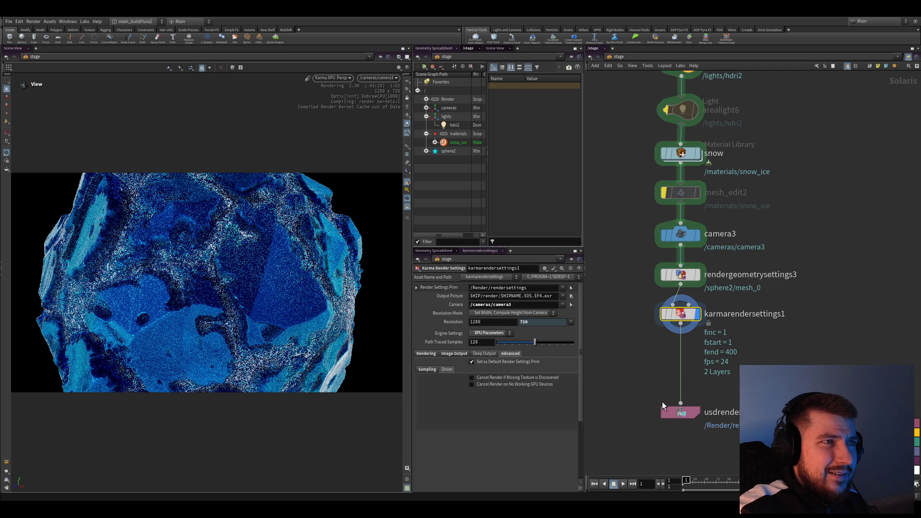
# Reframe the stage network view while the camera3 Karma render progresses.
pyautogui.scroll(2, 648, 384)
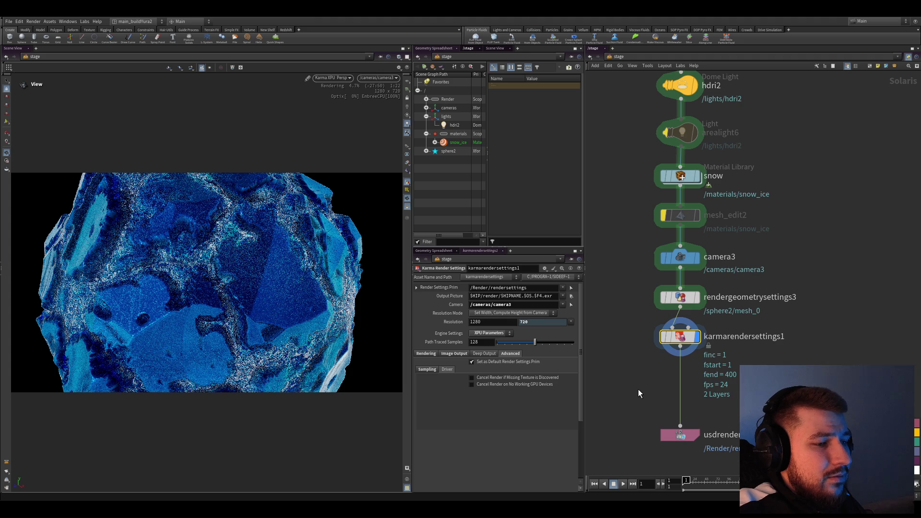
pyautogui.moveTo(638, 389); pyautogui.dragTo(644, 352, button='middle')
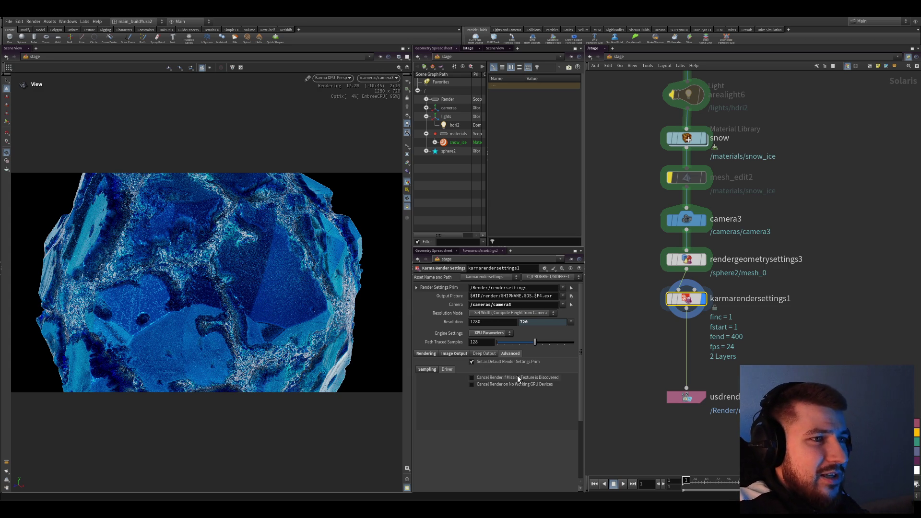
pyautogui.moveTo(642, 437)
pyautogui.mouseDown(button='middle')
pyautogui.moveTo(646, 412)
pyautogui.moveTo(652, 428)
pyautogui.mouseUp(button='middle')
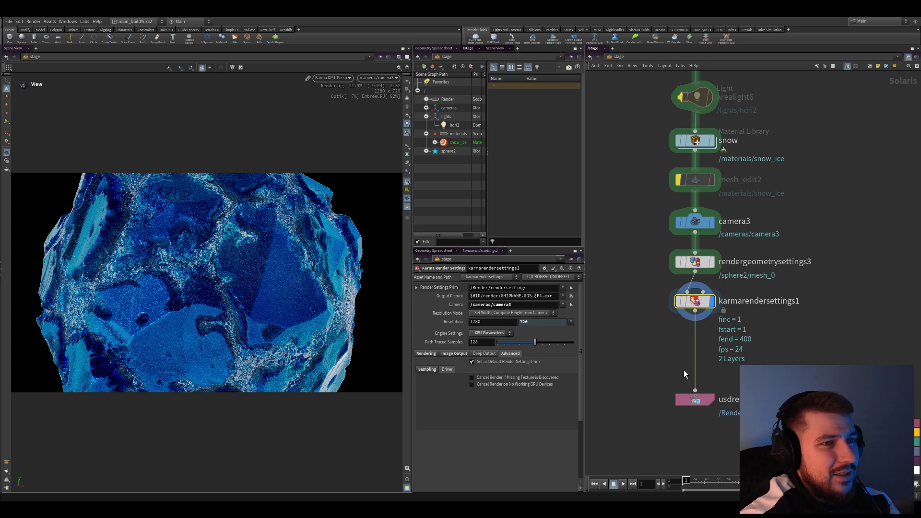
# Save the scene, then box-select the stage nodes from light to render settings and deselect them.
pyautogui.moveTo(669, 361); pyautogui.dragTo(654, 358, button='middle')
pyautogui.hotkey('ctrl', 's')
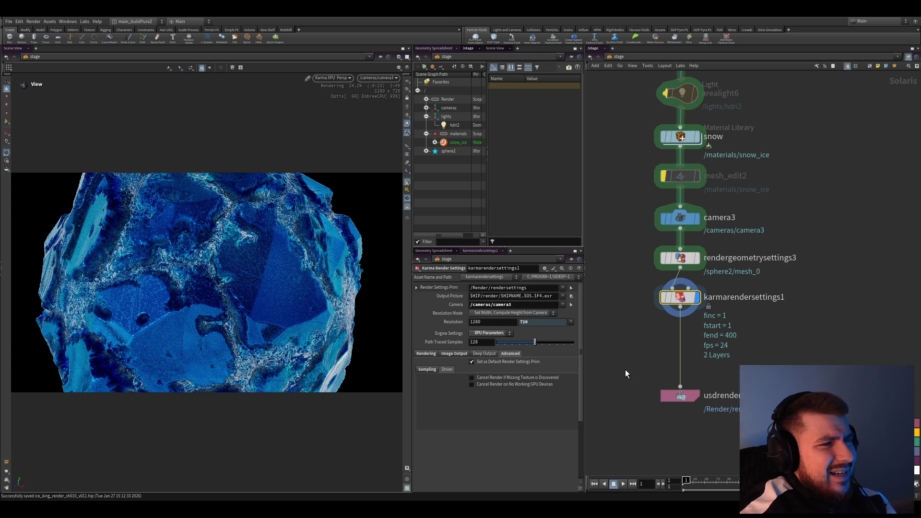
pyautogui.moveTo(648, 384)
pyautogui.mouseDown(button='middle')
pyautogui.moveTo(639, 367)
pyautogui.moveTo(650, 368)
pyautogui.mouseUp(button='middle')
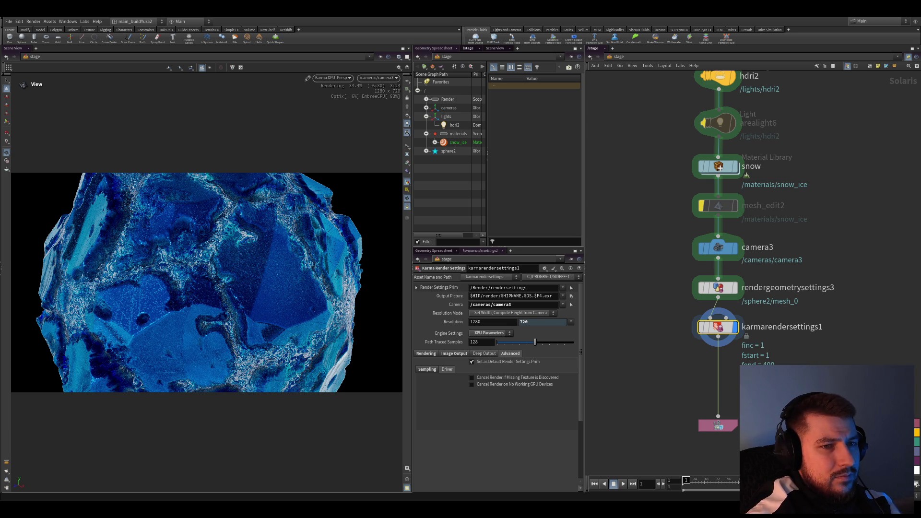
pyautogui.scroll(-3, 658, 385)
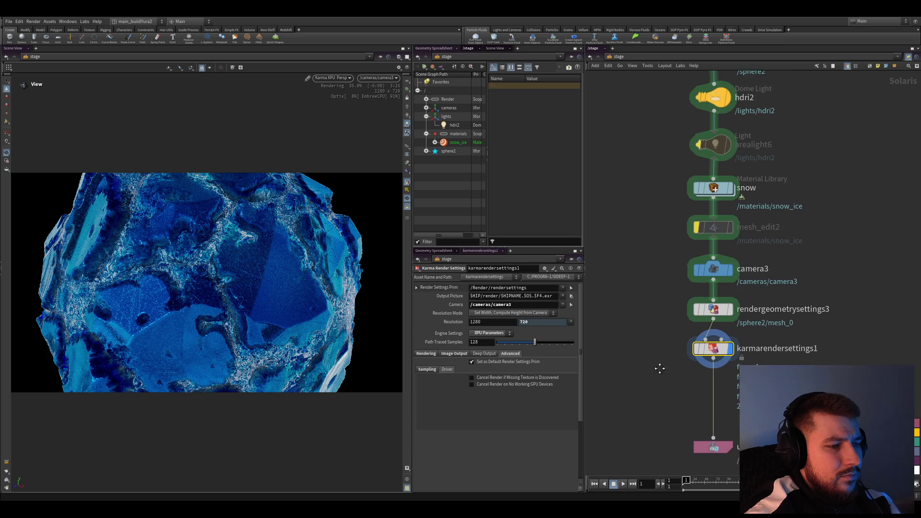
pyautogui.scroll(-2, 633, 387)
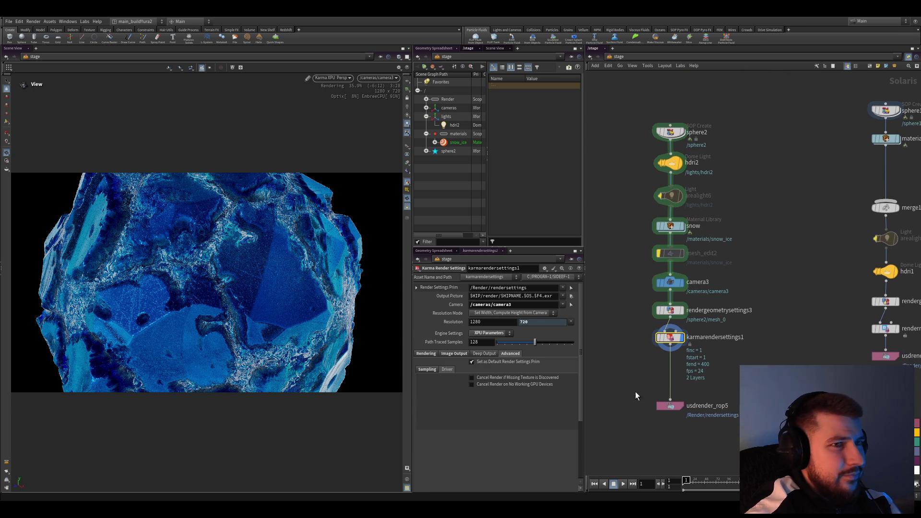
pyautogui.scroll(2, 641, 399)
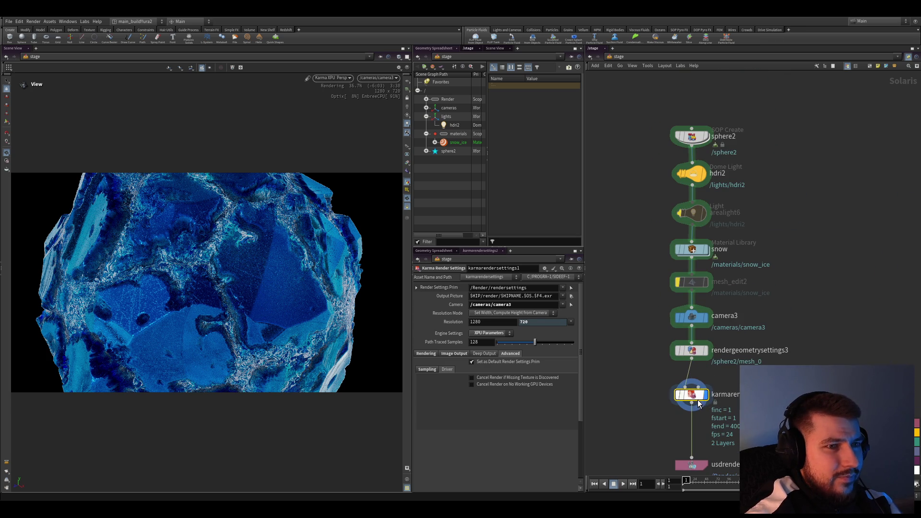
pyautogui.scroll(-1, 691, 432)
pyautogui.moveTo(768, 424)
pyautogui.mouseDown()
pyautogui.moveTo(665, 232)
pyautogui.moveTo(667, 170)
pyautogui.mouseUp()
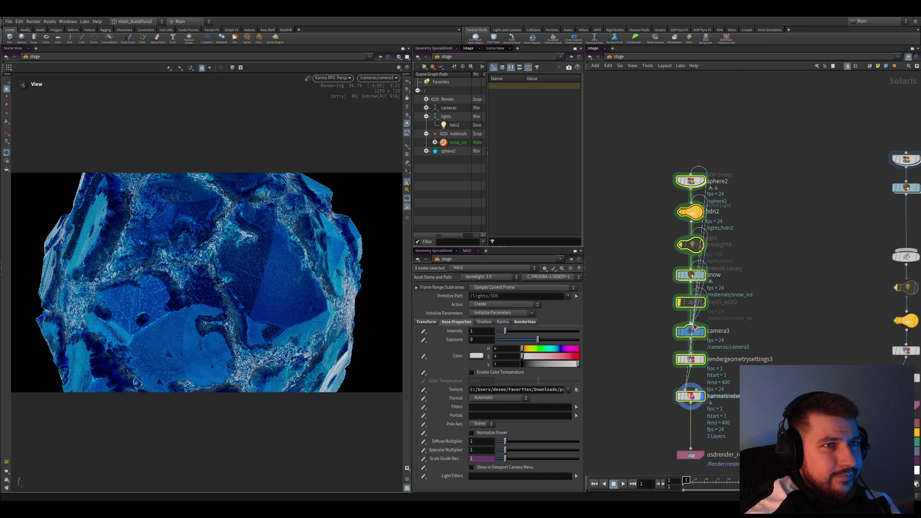
pyautogui.click(632, 336)
pyautogui.moveTo(627, 357); pyautogui.dragTo(632, 326, button='middle')
# Save, then enter the snow library's snow_ice material and select mtlxrange4.
pyautogui.hotkey('ctrl', 's')
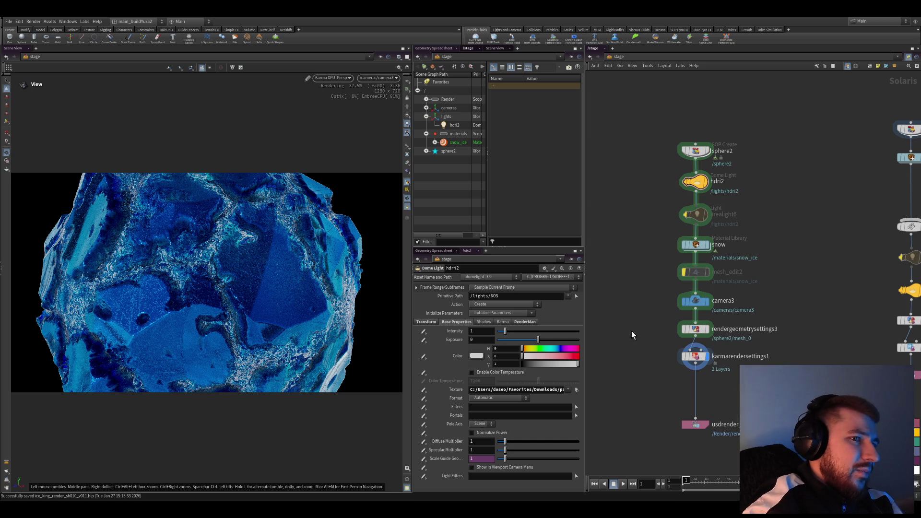
pyautogui.scroll(3, 650, 301)
pyautogui.moveTo(637, 271); pyautogui.dragTo(635, 314, button='middle')
pyautogui.doubleClick(684, 301)
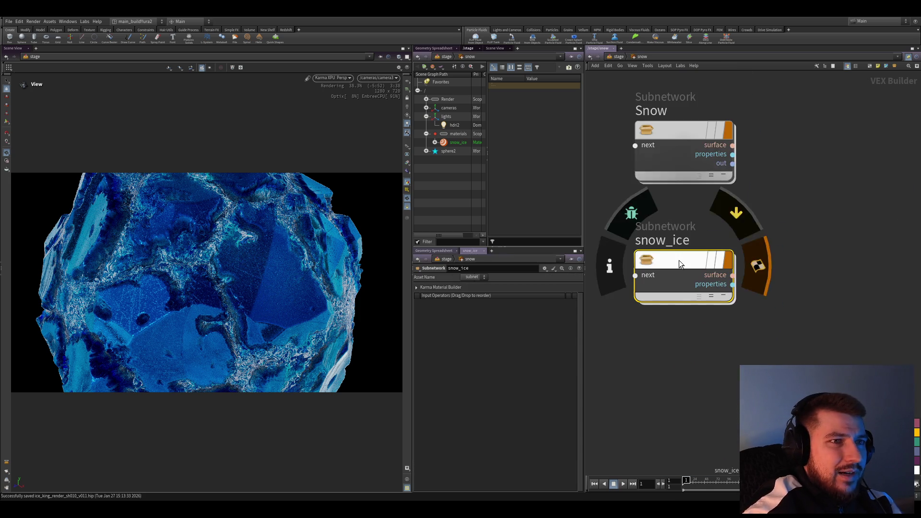
pyautogui.doubleClick(679, 260)
pyautogui.moveTo(782, 345); pyautogui.dragTo(739, 240, button='middle')
pyautogui.scroll(3, 739, 288)
pyautogui.click(641, 339)
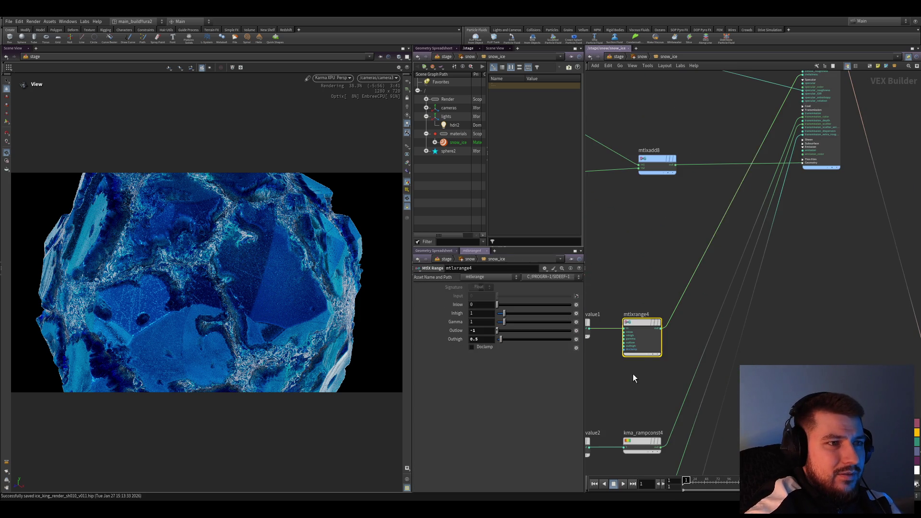
pyautogui.moveTo(616, 387); pyautogui.dragTo(666, 385, button='middle')
# Set mtlxrange4's Outlow to 1 and Outhigh to 0.
pyautogui.doubleClick(481, 330)
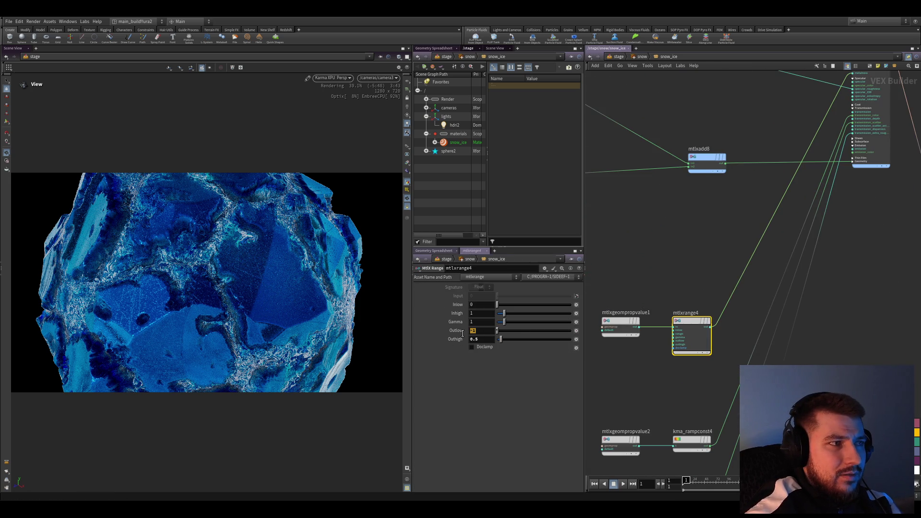
pyautogui.press('Tab')
pyautogui.write('1')
pyautogui.keyDown('ctrl'); pyautogui.middleClick(486, 331); pyautogui.keyUp('ctrl')
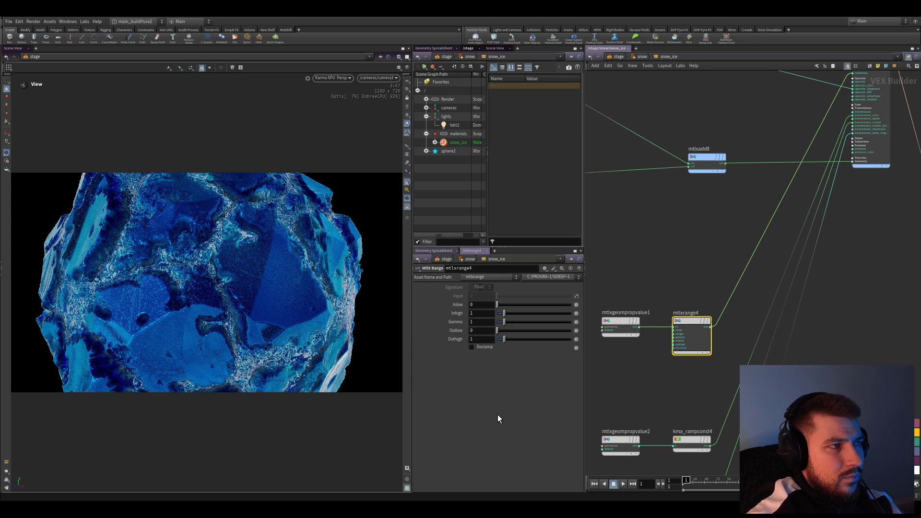
pyautogui.doubleClick(481, 331)
pyautogui.write('1')
pyautogui.press('Tab')
pyautogui.write('0')
pyautogui.press('Return')
pyautogui.moveTo(645, 391); pyautogui.dragTo(642, 352, button='middle')
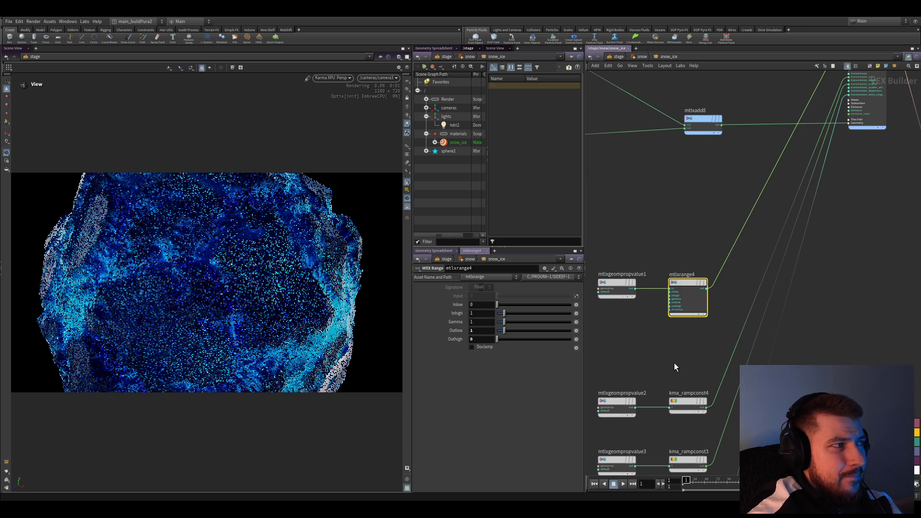
pyautogui.click(668, 367)
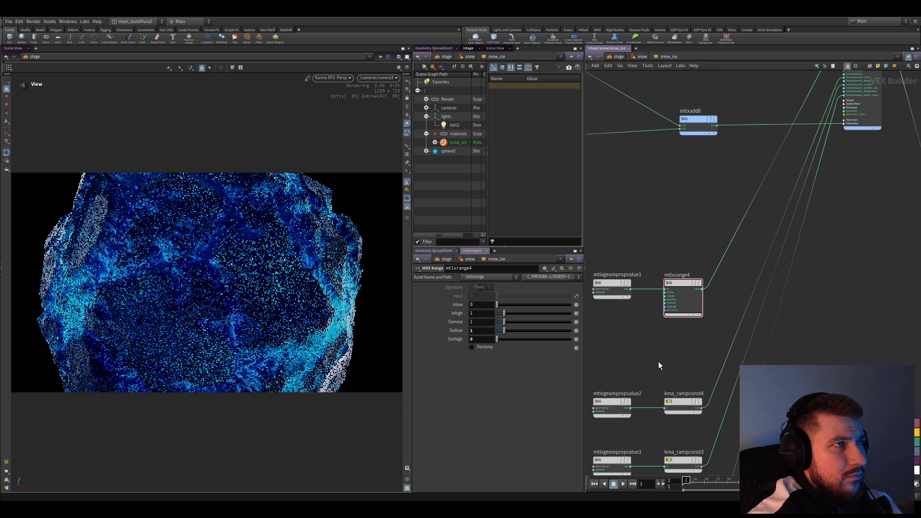
# Save twice, then briefly try Outhigh -1 before setting it back to 0.
pyautogui.scroll(-1, 658, 360)
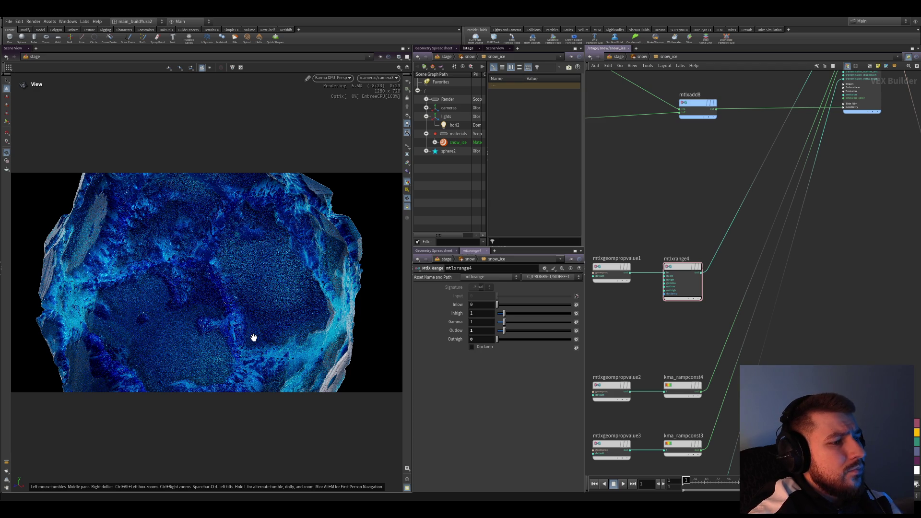
pyautogui.hotkey('ctrl', 's')
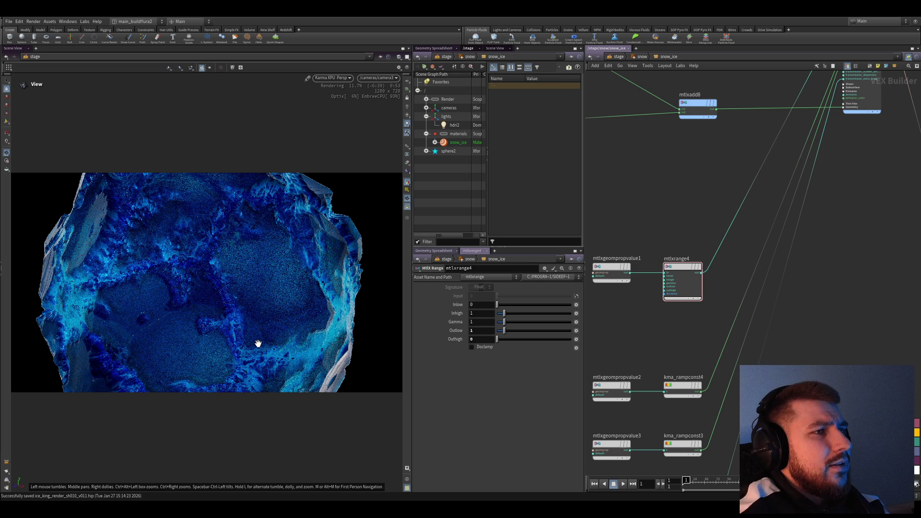
pyautogui.hotkey('ctrl', 's')
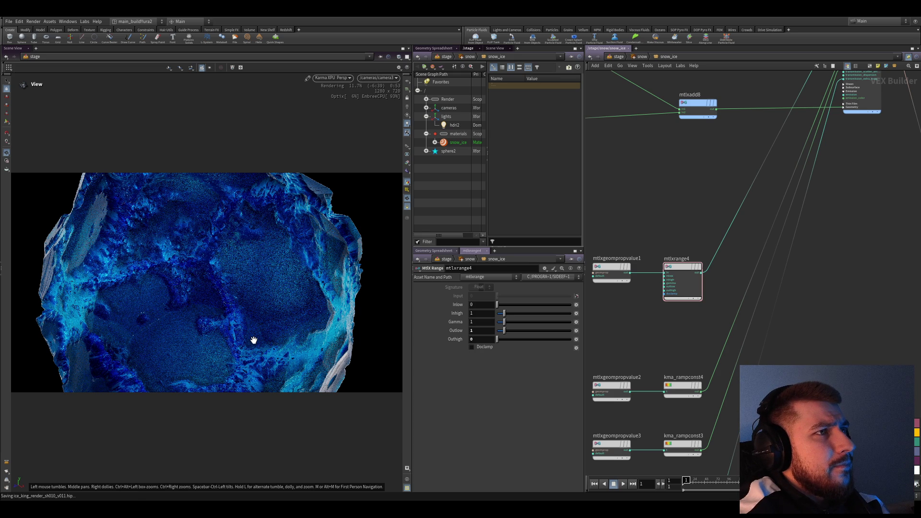
pyautogui.click(481, 331)
pyautogui.press('Tab')
pyautogui.write('1')
pyautogui.press('Return')
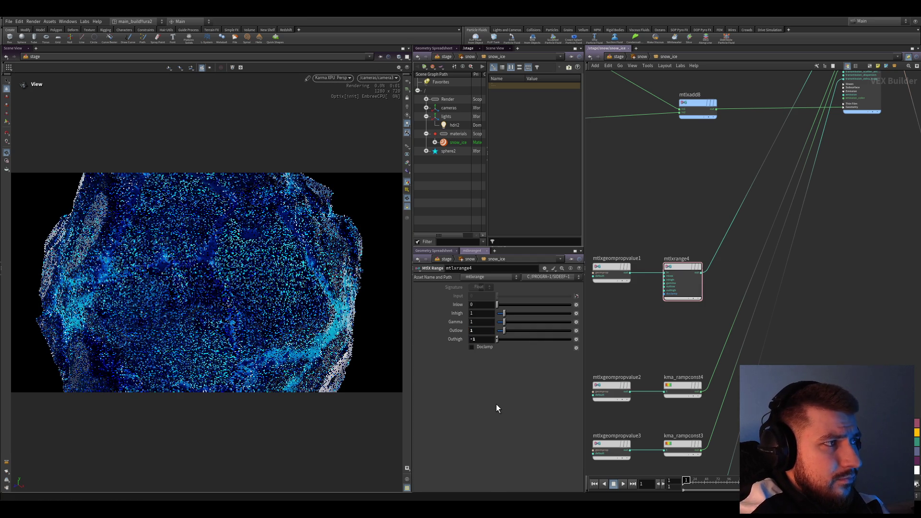
pyautogui.press('Tab')
pyautogui.write('0')
pyautogui.press('Return')
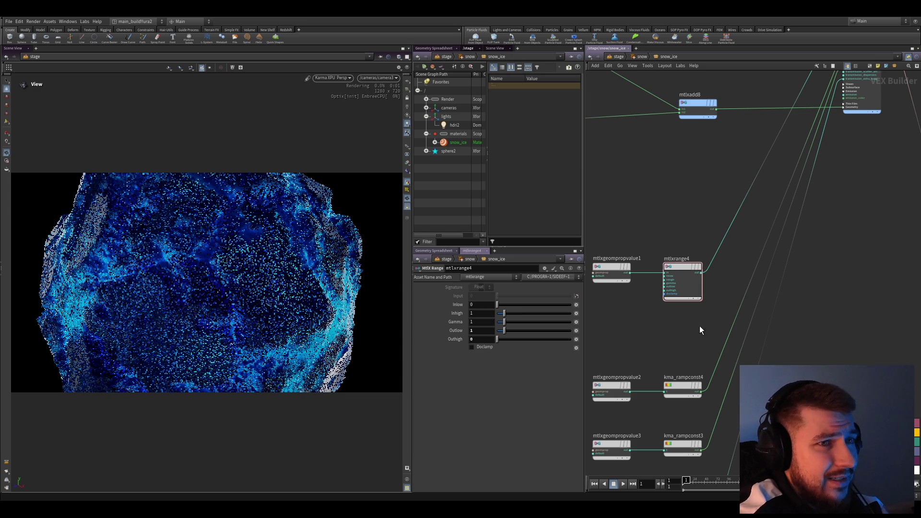
# Move two nodes beside visualize1 and raise the output node higher.
pyautogui.scroll(-5, 711, 330)
pyautogui.scroll(2, 705, 298)
pyautogui.scroll(2, 704, 315)
pyautogui.scroll(-2, 733, 334)
pyautogui.moveTo(662, 360)
pyautogui.mouseDown()
pyautogui.moveTo(714, 400)
pyautogui.moveTo(714, 273)
pyautogui.mouseUp()
pyautogui.moveTo(776, 282); pyautogui.dragTo(773, 197)
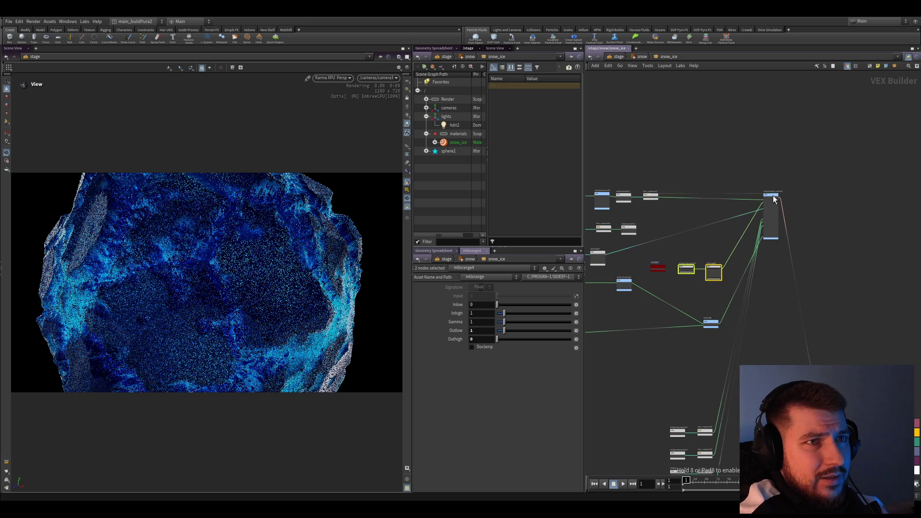
# Select mtlximage28, kma_rampconst2, mtlxseparate3c2, then mtlxgeompropvalue1, and save.
pyautogui.moveTo(573, 189); pyautogui.dragTo(646, 202, button='middle')
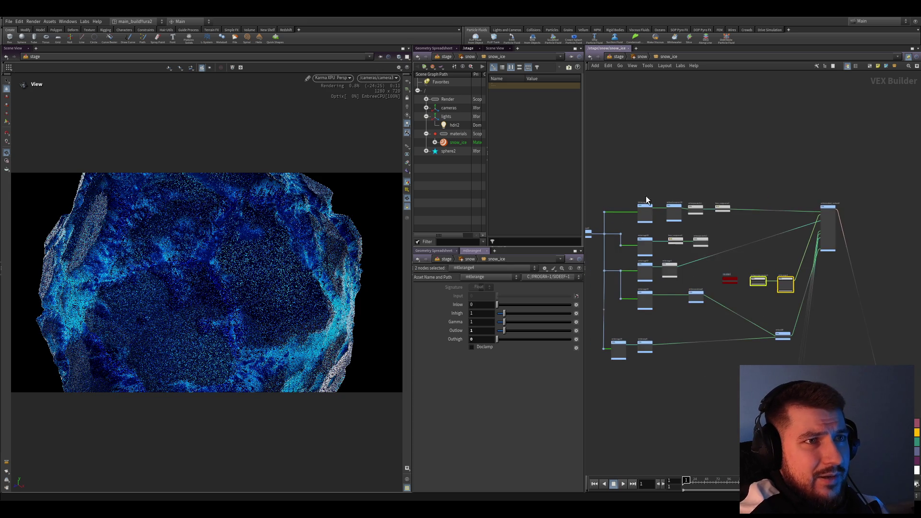
pyautogui.scroll(2, 727, 243)
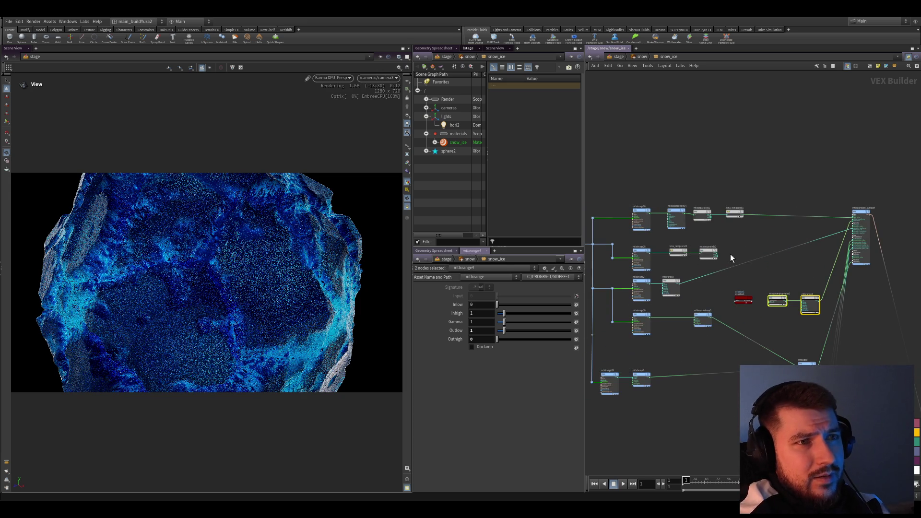
pyautogui.scroll(3, 740, 254)
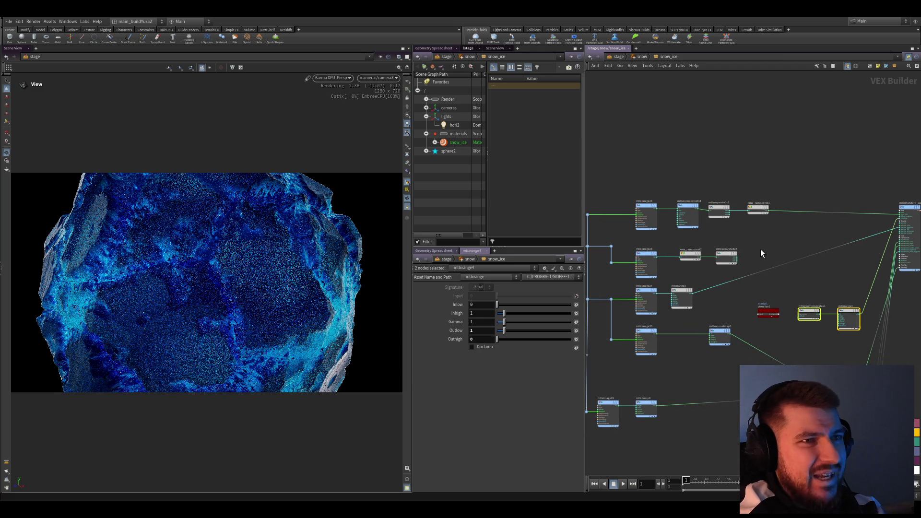
pyautogui.moveTo(761, 249); pyautogui.dragTo(731, 252, button='middle')
pyautogui.moveTo(731, 248); pyautogui.dragTo(617, 273)
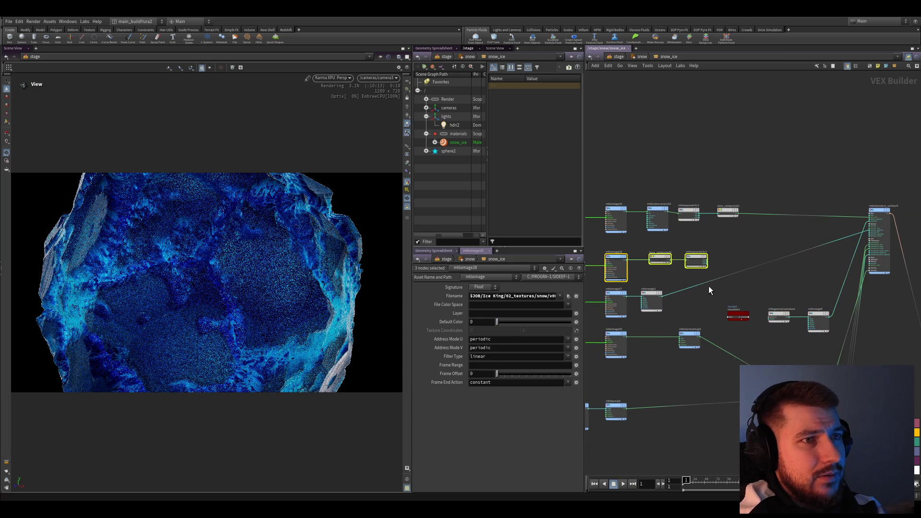
pyautogui.scroll(3, 734, 264)
pyautogui.click(722, 266)
pyautogui.scroll(-3, 724, 263)
pyautogui.moveTo(623, 253); pyautogui.dragTo(814, 290)
pyautogui.scroll(3, 732, 356)
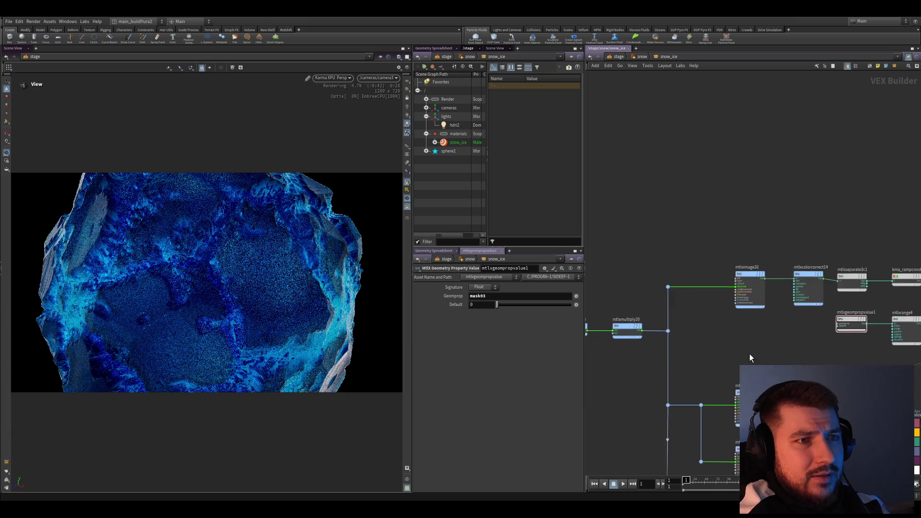
pyautogui.scroll(-3, 732, 356)
pyautogui.moveTo(880, 419); pyautogui.dragTo(808, 352, button='middle')
pyautogui.hotkey('ctrl', 's')
# Move mtlxadd8 down-left and place mtlxgeompropvalue2 and kma_rampconst4 under mtlxadd.
pyautogui.scroll(3, 751, 348)
pyautogui.moveTo(754, 362)
pyautogui.mouseDown()
pyautogui.moveTo(710, 371)
pyautogui.moveTo(708, 380)
pyautogui.mouseUp()
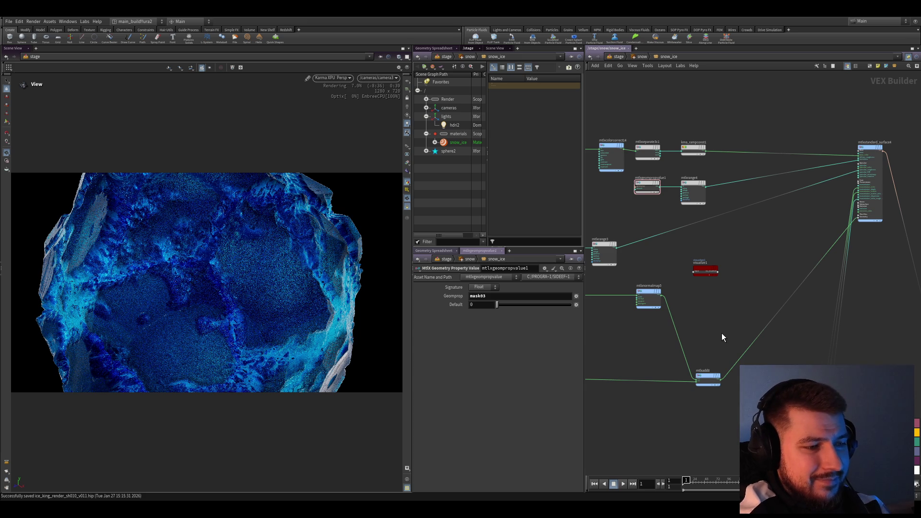
pyautogui.moveTo(735, 422); pyautogui.dragTo(666, 261, button='middle')
pyautogui.moveTo(653, 318); pyautogui.dragTo(726, 367)
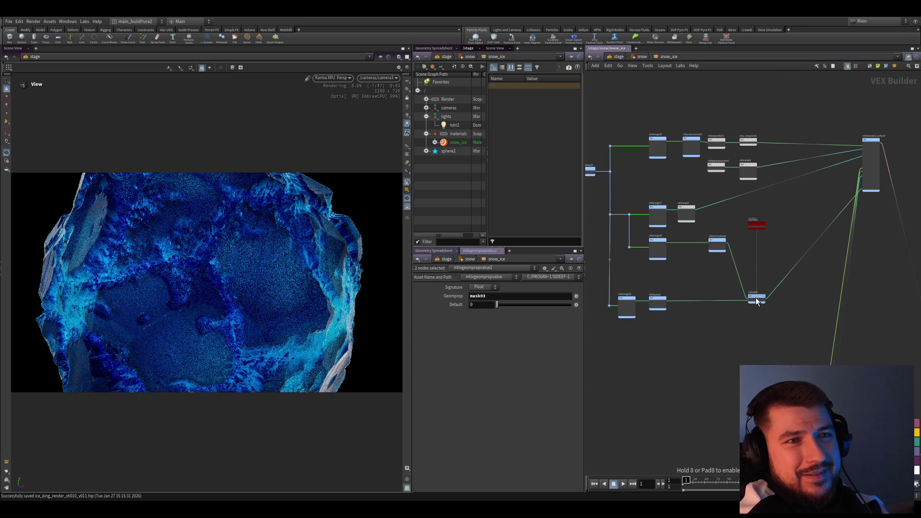
pyautogui.moveTo(755, 298); pyautogui.dragTo(722, 292, button='middle')
pyautogui.click(777, 330)
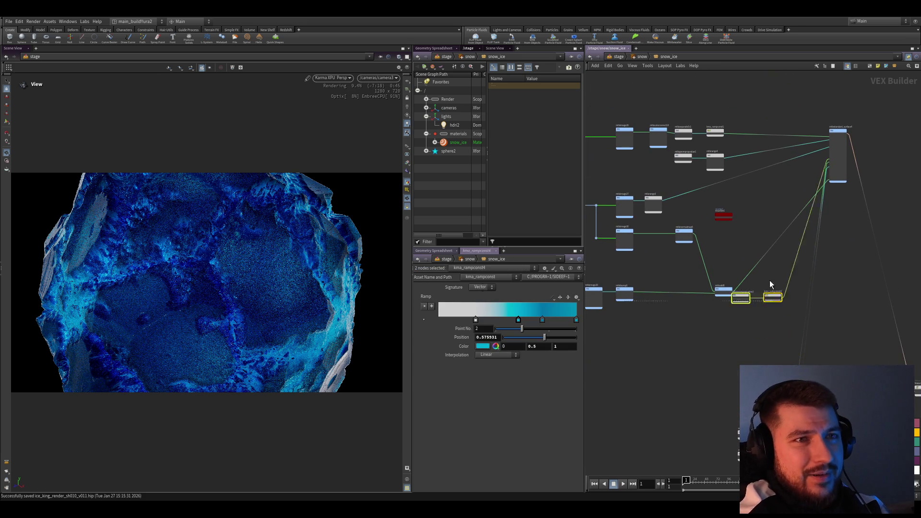
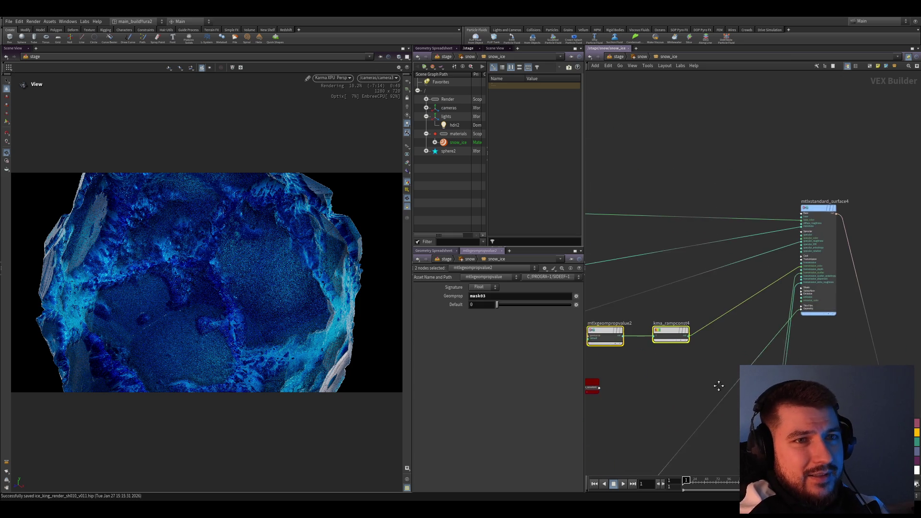
# Reposition the mtlxgeompropvalue2 and kma_rampconst4 node pair in the snow_ice network.
pyautogui.moveTo(703, 359); pyautogui.dragTo(792, 364, button='middle')
pyautogui.click(760, 331)
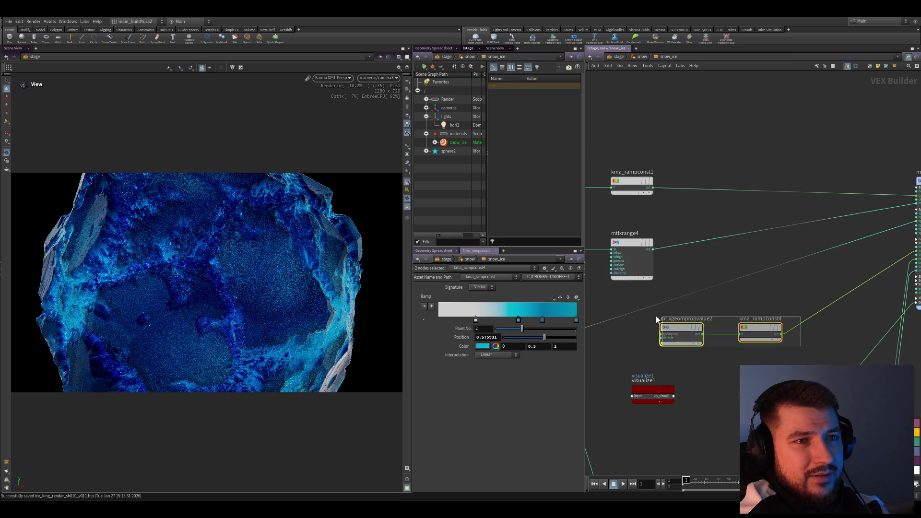
pyautogui.moveTo(697, 327); pyautogui.dragTo(766, 287)
pyautogui.moveTo(767, 287); pyautogui.dragTo(648, 296, button='middle')
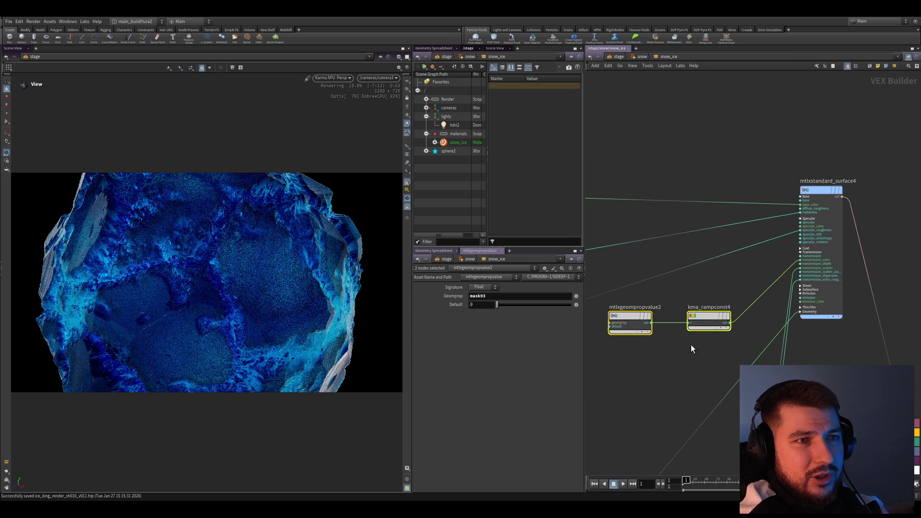
pyautogui.moveTo(694, 315)
pyautogui.mouseDown()
pyautogui.moveTo(713, 302)
pyautogui.moveTo(725, 312)
pyautogui.moveTo(691, 320)
pyautogui.mouseUp()
pyautogui.scroll(-3, 891, 395)
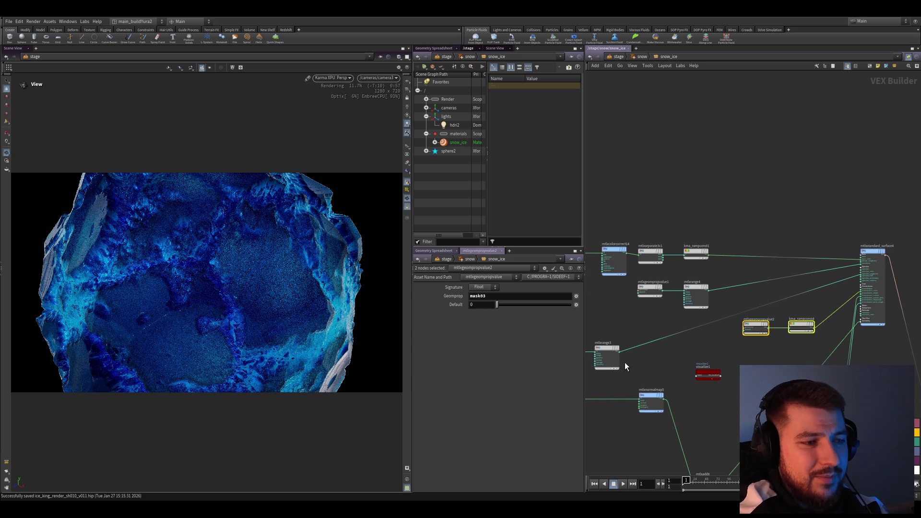
pyautogui.scroll(4, 659, 355)
# Move the mtlxrange3 node further right and review the rearranged network.
pyautogui.click(669, 320)
pyautogui.moveTo(671, 322); pyautogui.dragTo(782, 321)
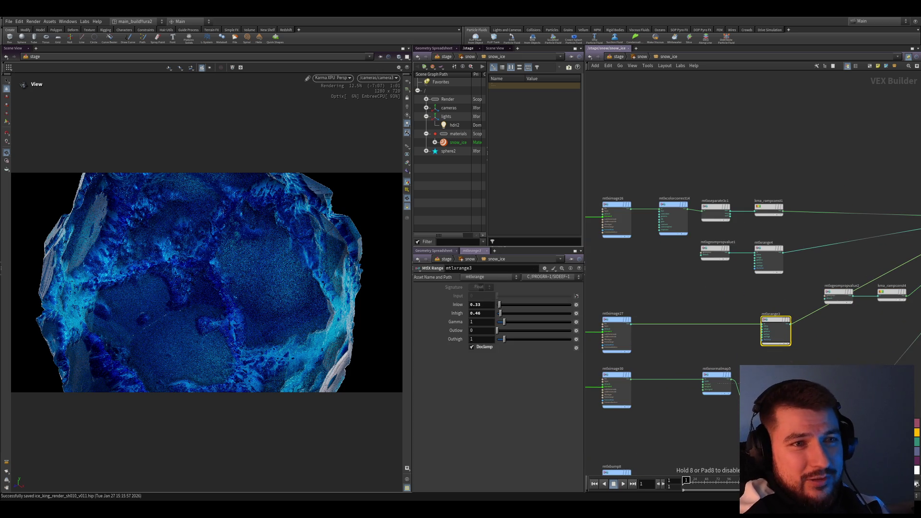
pyautogui.scroll(2, 811, 353)
pyautogui.moveTo(760, 313); pyautogui.dragTo(798, 338, button='middle')
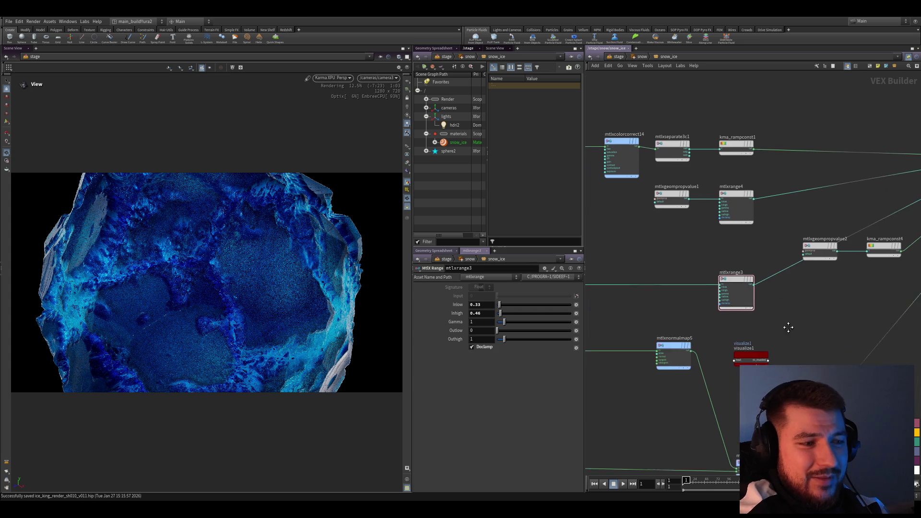
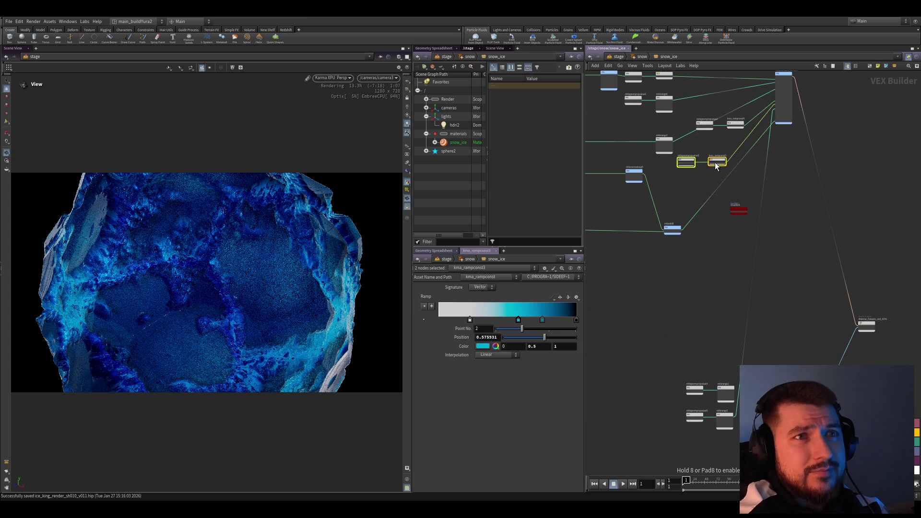
# Reposition the ramp node pair and kma_rampconst3 nodes into line beside the snow_ice network.
pyautogui.moveTo(716, 164); pyautogui.dragTo(723, 411, button='middle')
pyautogui.scroll(3, 728, 298)
pyautogui.moveTo(760, 310); pyautogui.dragTo(664, 256)
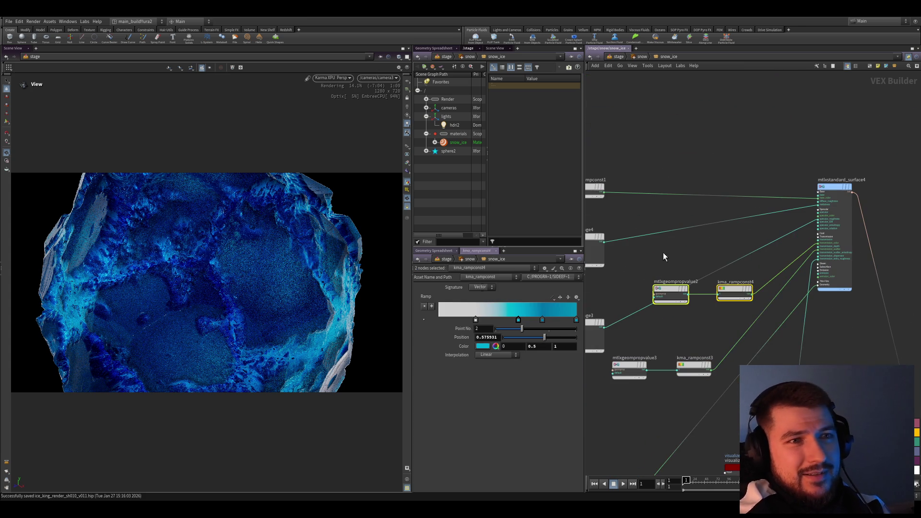
pyautogui.moveTo(741, 296); pyautogui.dragTo(739, 248)
pyautogui.moveTo(714, 305); pyautogui.dragTo(763, 321, button='middle')
pyautogui.scroll(-2, 758, 322)
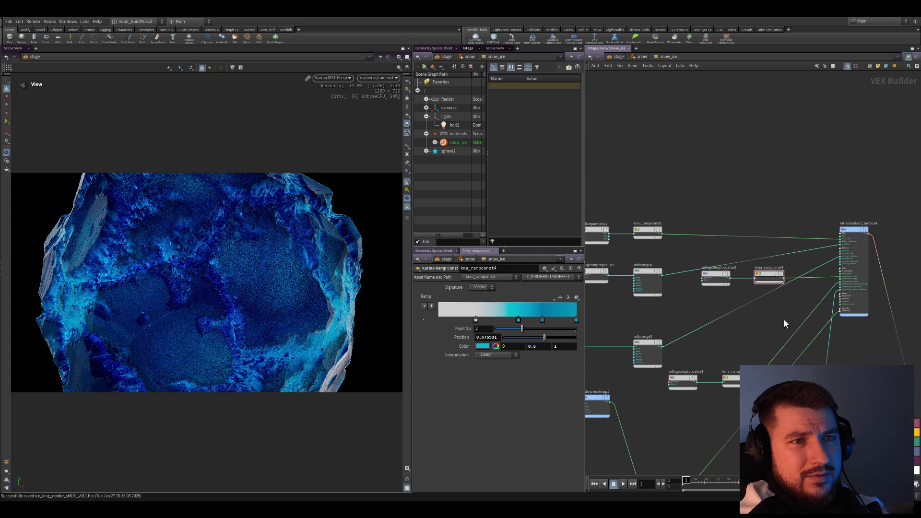
pyautogui.scroll(-2, 752, 326)
pyautogui.click(741, 320)
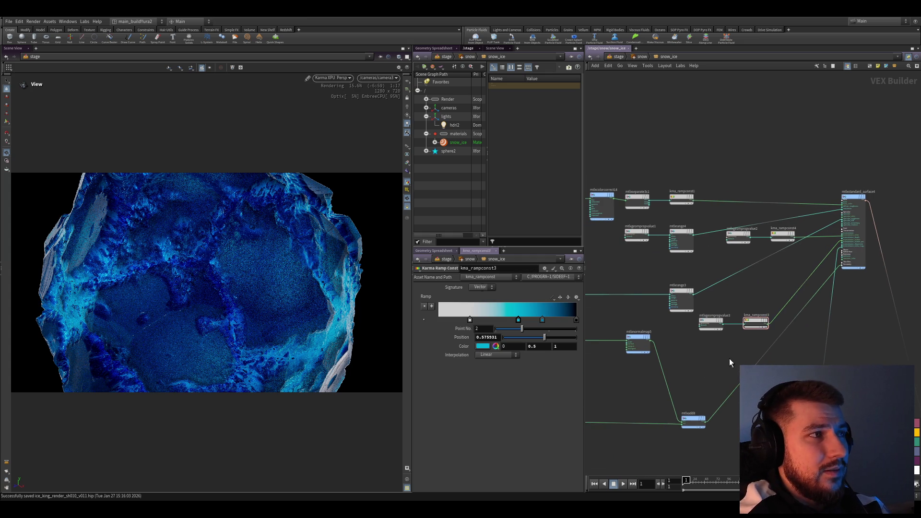
pyautogui.scroll(-5, 712, 334)
pyautogui.moveTo(712, 335)
pyautogui.mouseDown()
pyautogui.moveTo(669, 386)
pyautogui.moveTo(720, 265)
pyautogui.mouseUp()
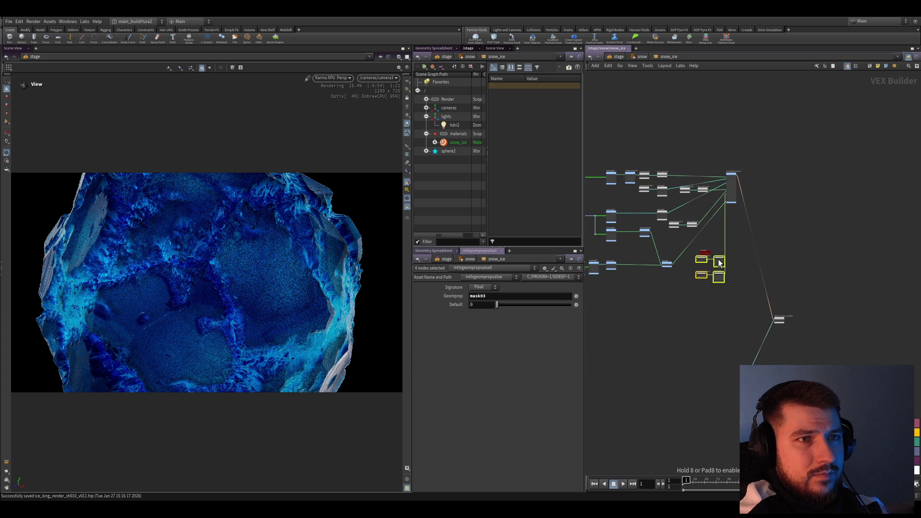
pyautogui.click(700, 277)
# Auto-lay out the network, copy all 24 nodes, and save ice_king_render_sh010_v011.hip.
pyautogui.scroll(3, 812, 332)
pyautogui.moveTo(632, 189); pyautogui.dragTo(730, 265, button='middle')
pyautogui.scroll(-3, 812, 348)
pyautogui.press('l')
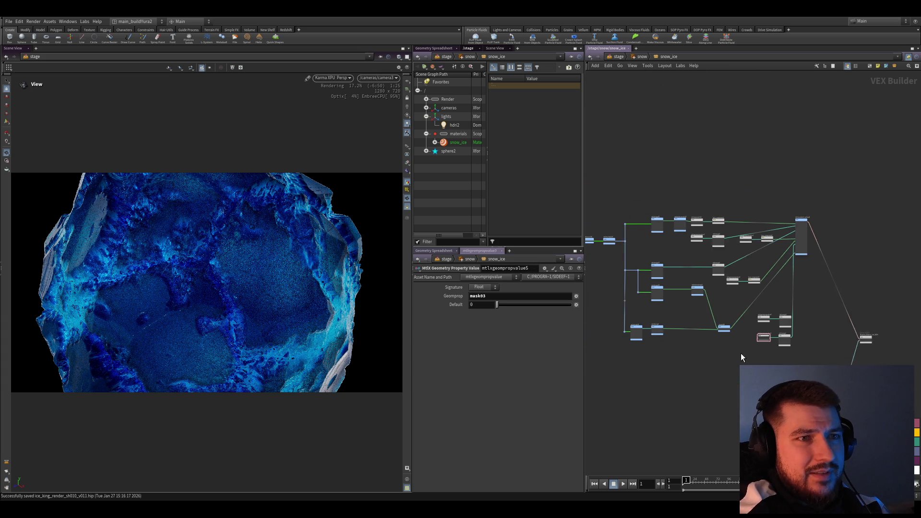
pyautogui.moveTo(825, 360)
pyautogui.mouseDown()
pyautogui.moveTo(591, 153)
pyautogui.moveTo(825, 379)
pyautogui.mouseUp()
pyautogui.hotkey('ctrl', 'c')
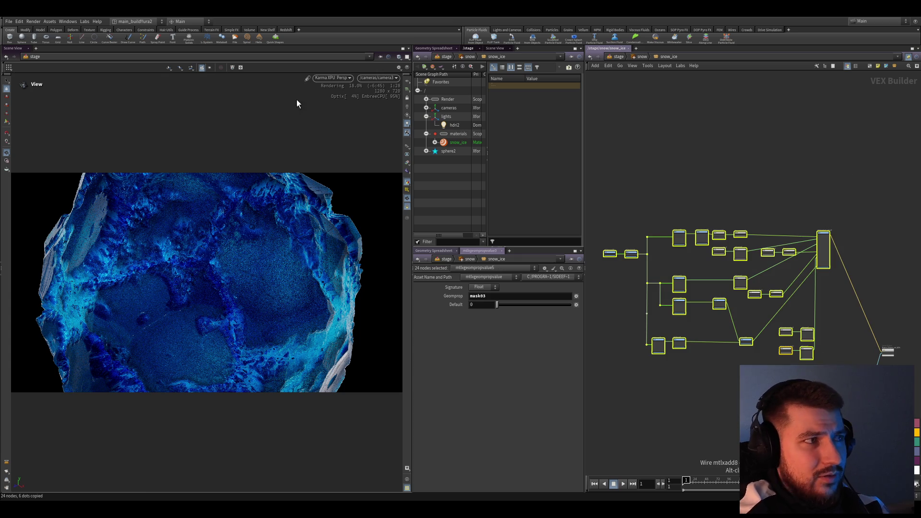
pyautogui.hotkey('ctrl', 's')
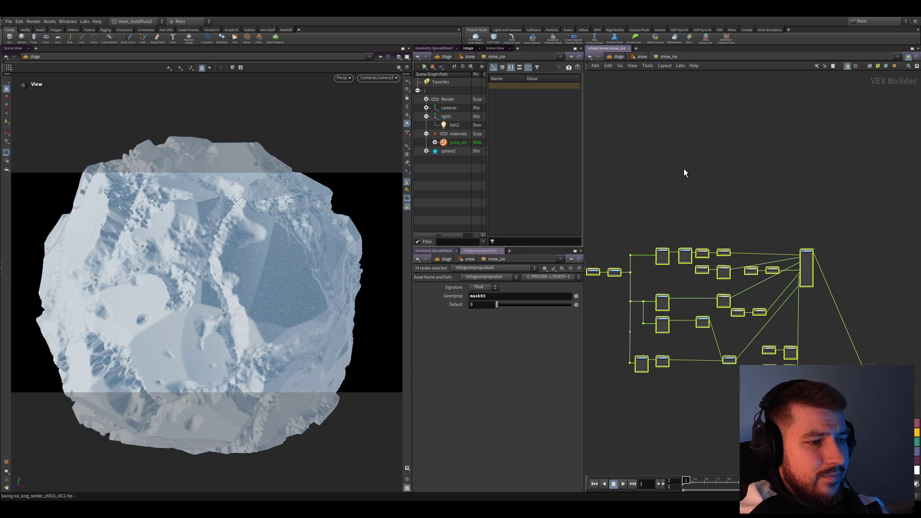
# Paste the copied shader nodes inside materiallibrary2's snow material network.
pyautogui.press('u')
pyautogui.press('u')
pyautogui.scroll(-5, 805, 231)
pyautogui.scroll(5, 613, 350)
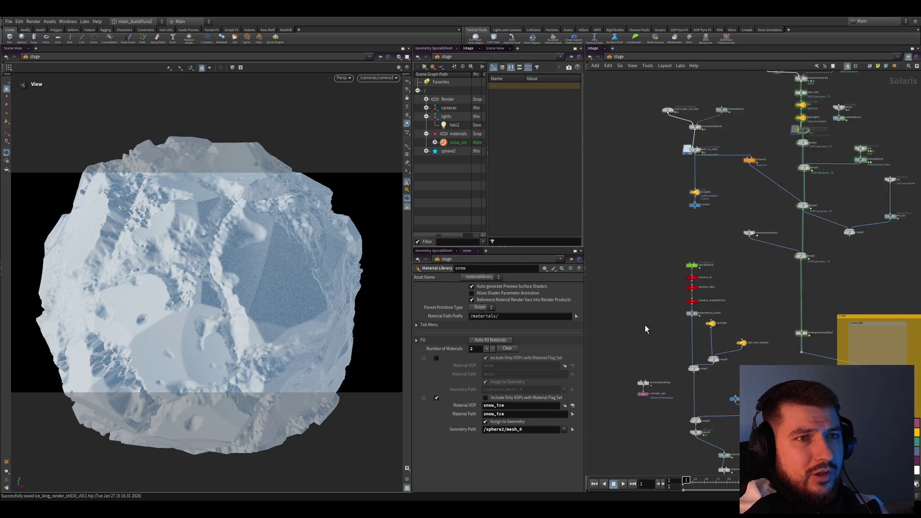
pyautogui.scroll(5, 724, 288)
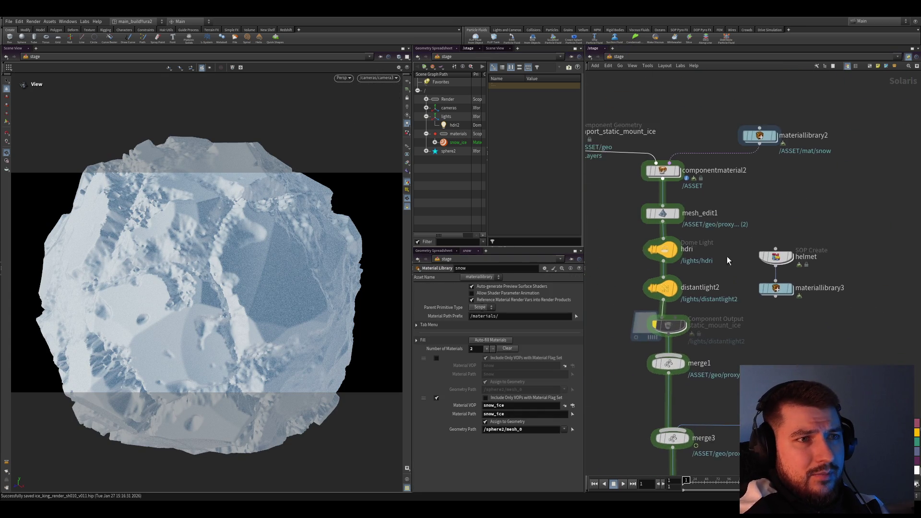
pyautogui.doubleClick(755, 270)
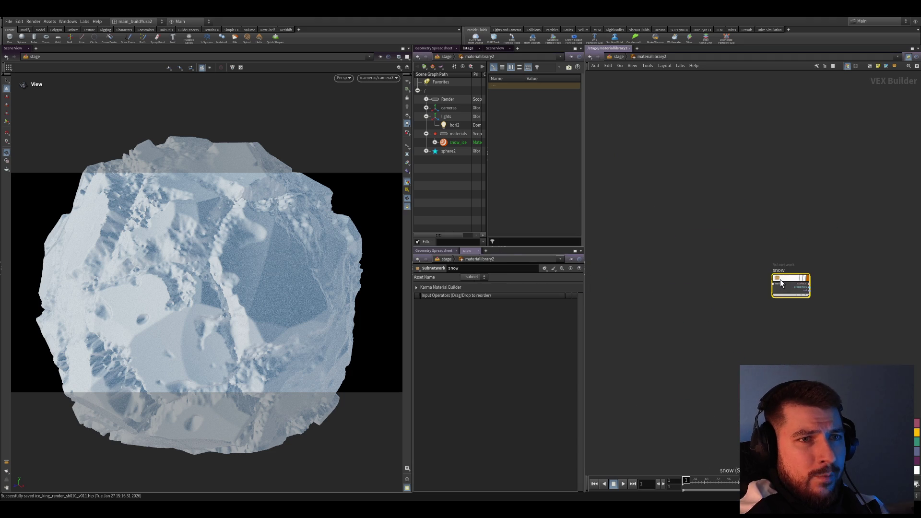
pyautogui.scroll(3, 782, 309)
pyautogui.hotkey('ctrl', 'v')
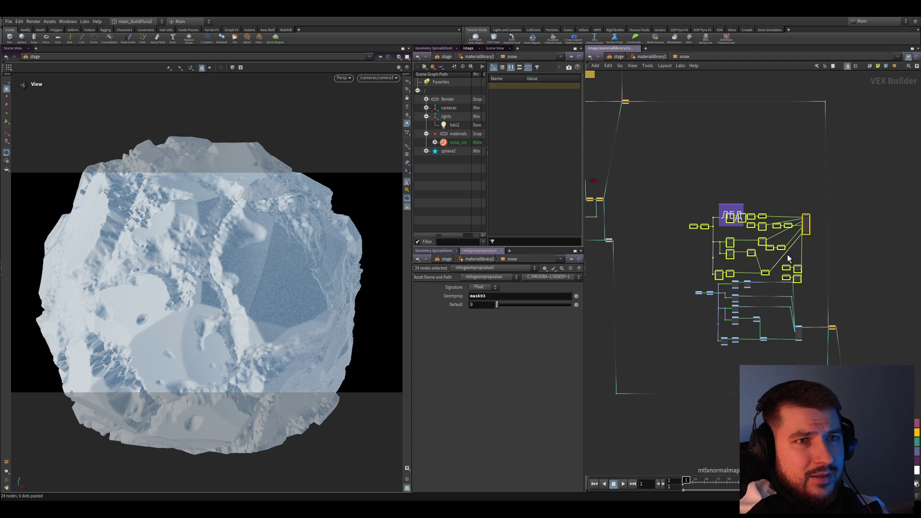
# Move the pasted node cluster up and to the left.
pyautogui.scroll(5, 808, 352)
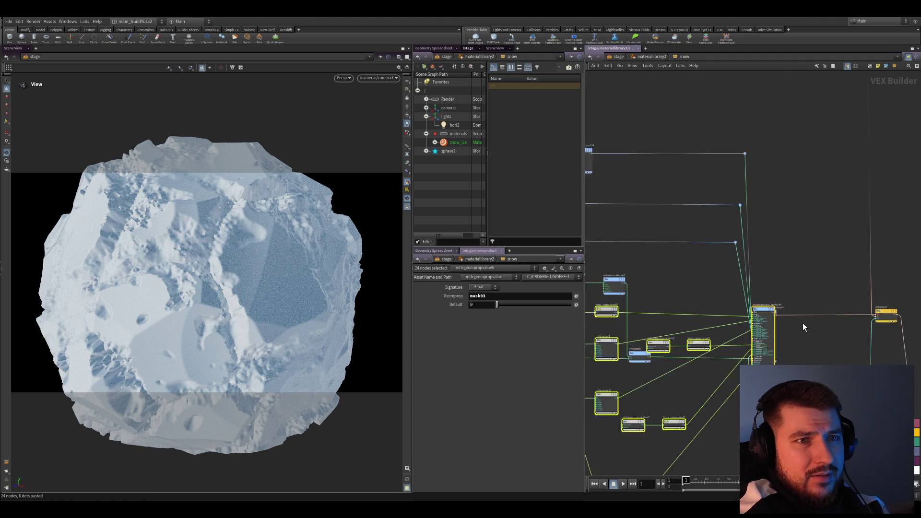
pyautogui.scroll(-5, 808, 352)
pyautogui.moveTo(809, 246)
pyautogui.mouseDown()
pyautogui.moveTo(801, 186)
pyautogui.moveTo(799, 203)
pyautogui.moveTo(785, 176)
pyautogui.mouseUp()
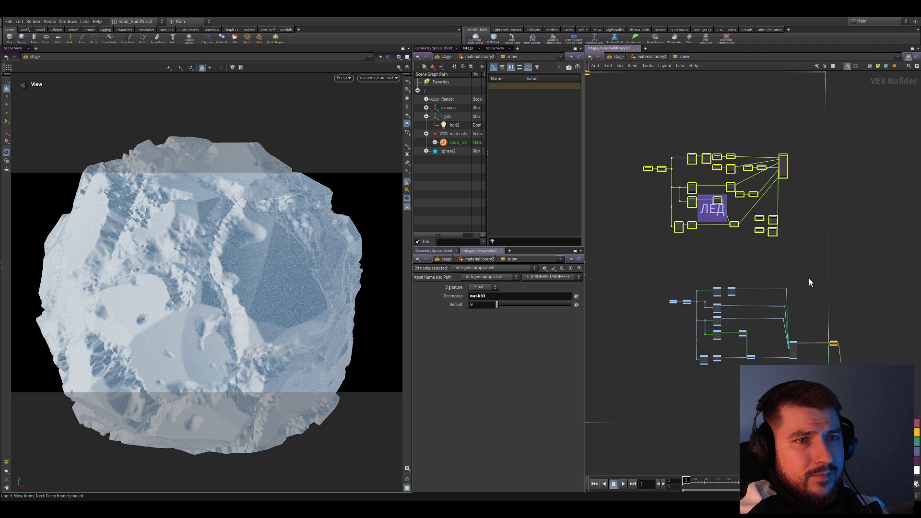
pyautogui.click(773, 324)
# Delete the old lower 12-node image network from the snow material.
pyautogui.scroll(4, 818, 341)
pyautogui.scroll(-4, 818, 341)
pyautogui.moveTo(646, 302); pyautogui.dragTo(816, 405)
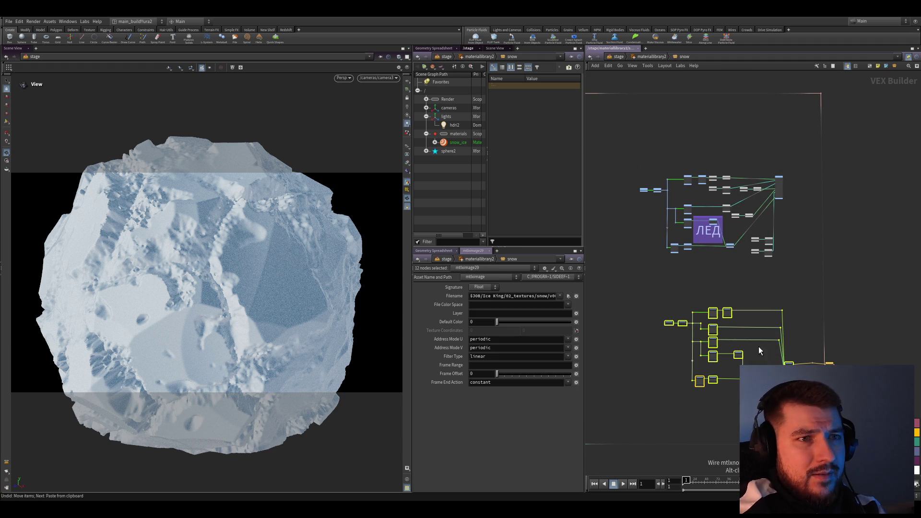
pyautogui.press('Delete')
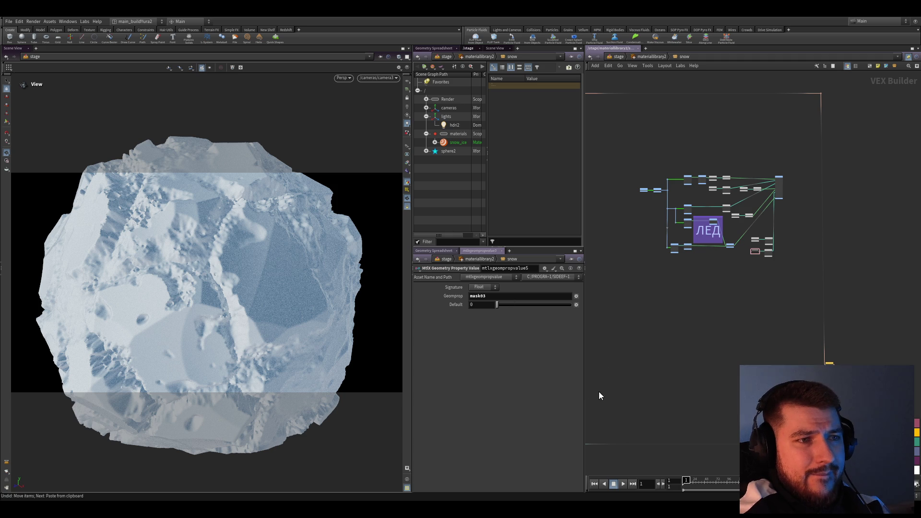
pyautogui.moveTo(697, 335)
pyautogui.mouseDown(button='middle')
pyautogui.moveTo(707, 352)
pyautogui.moveTo(700, 361)
pyautogui.mouseUp(button='middle')
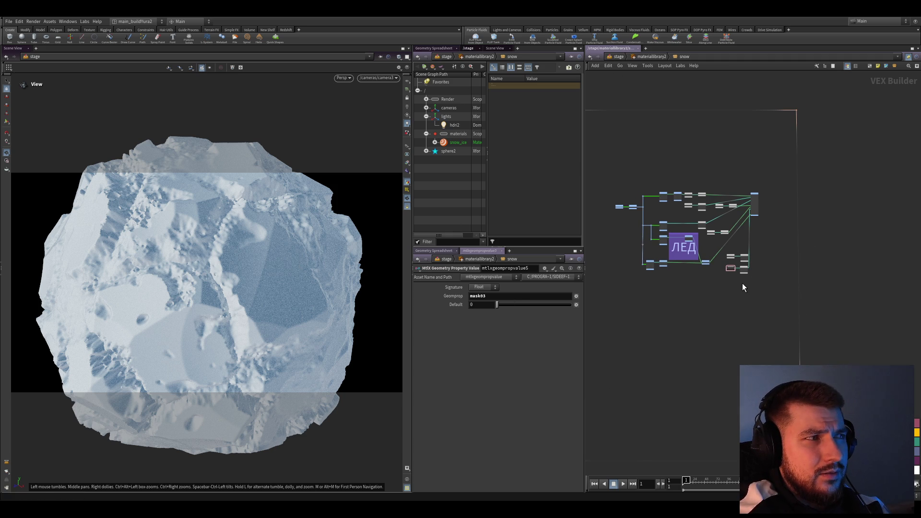
pyautogui.hotkey('ctrl', 'z')
pyautogui.scroll(3, 767, 377)
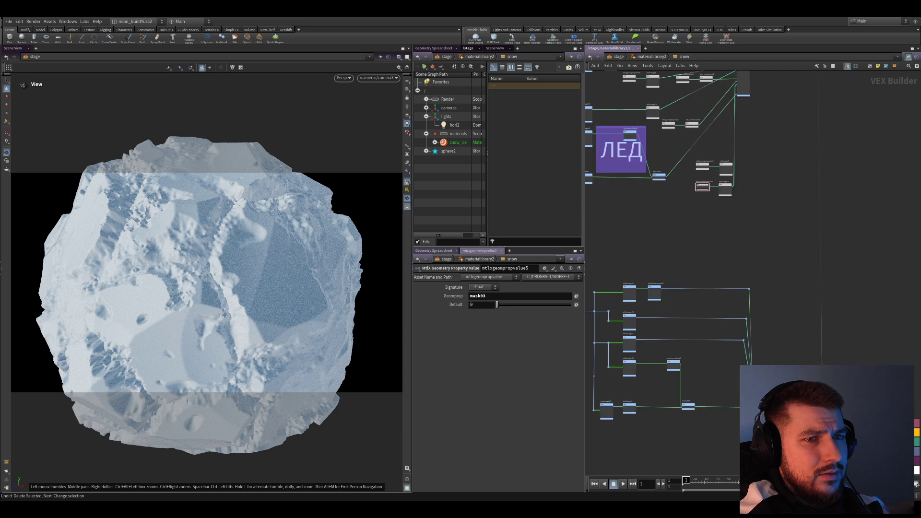
pyautogui.scroll(-2, 867, 267)
pyautogui.moveTo(847, 399); pyautogui.dragTo(600, 270)
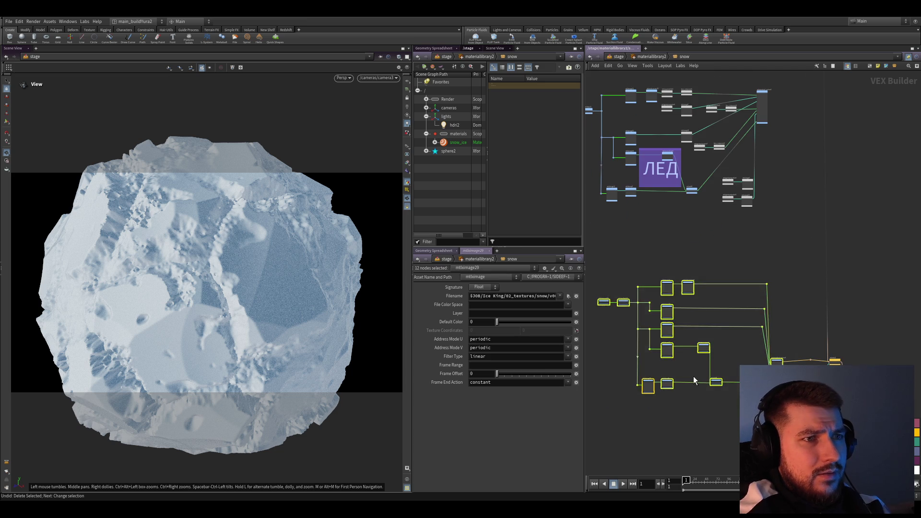
pyautogui.press('Delete')
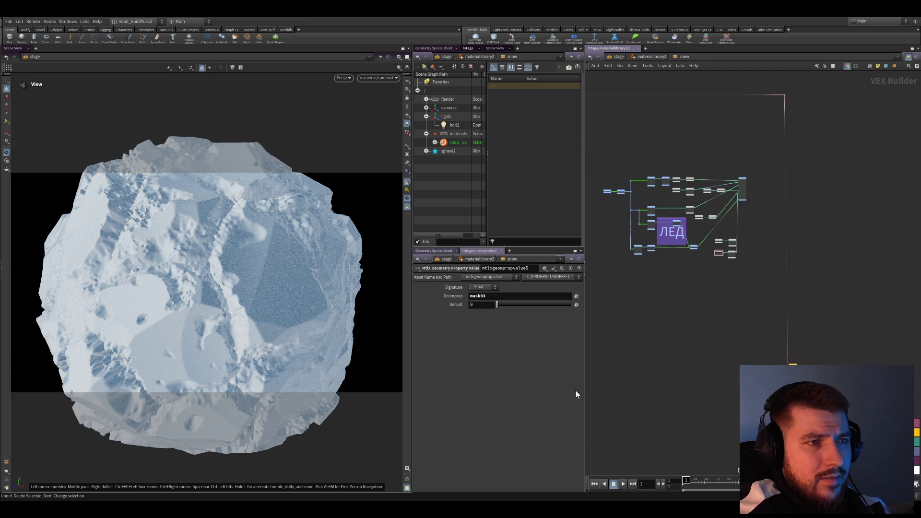
# Move the 24 pasted nodes below the ЛЕД note and auto-lay them out.
pyautogui.moveTo(752, 287); pyautogui.dragTo(595, 166)
pyautogui.press('f')
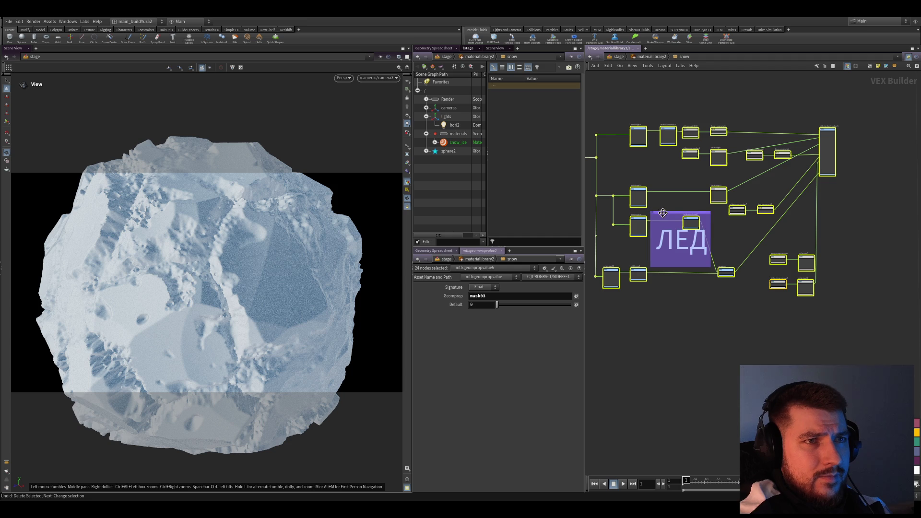
pyautogui.scroll(-3, 801, 202)
pyautogui.moveTo(802, 201); pyautogui.dragTo(811, 335)
pyautogui.scroll(1, 777, 287)
pyautogui.press('l')
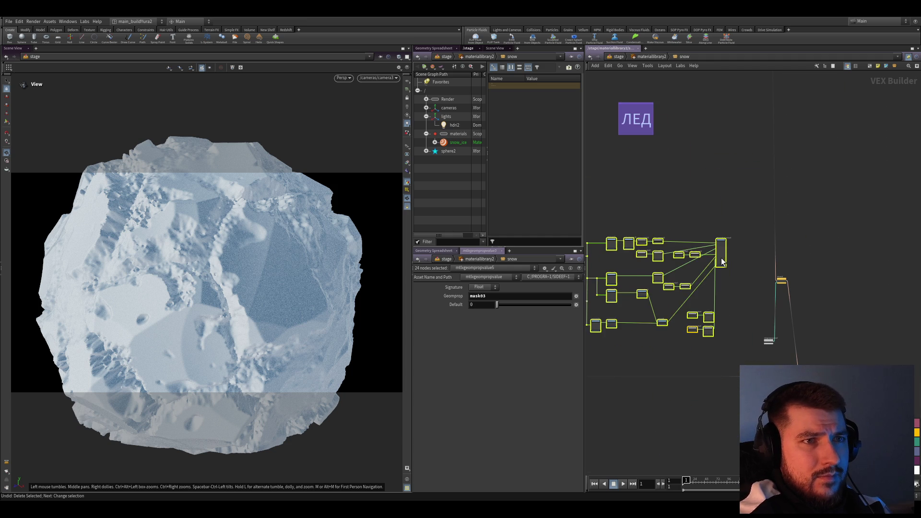
pyautogui.click(751, 281)
# Save ice_king_render_sh010_v011.hip again and return up to the stage network.
pyautogui.scroll(3, 704, 239)
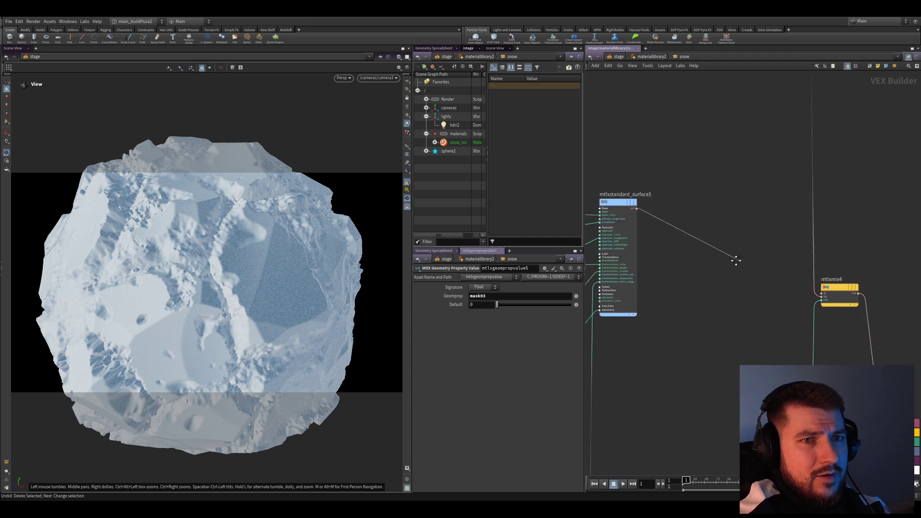
pyautogui.scroll(-5, 738, 340)
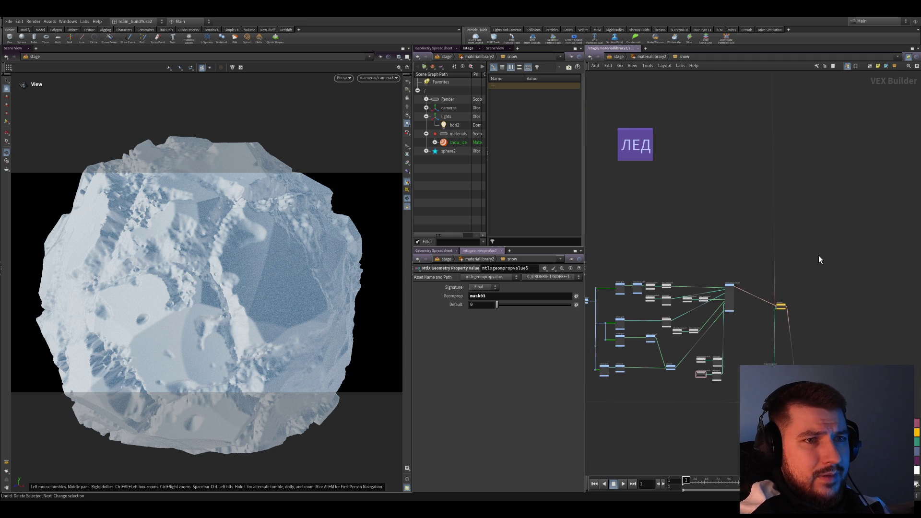
pyautogui.scroll(1, 818, 283)
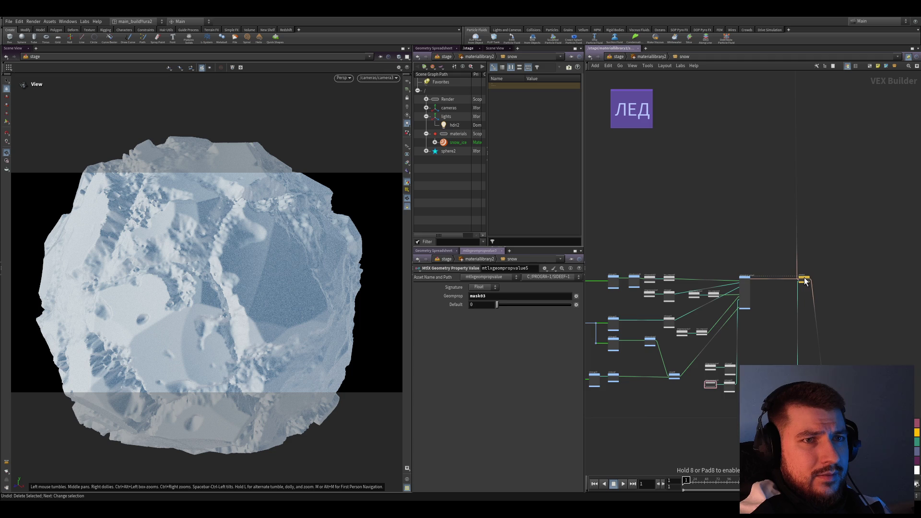
pyautogui.scroll(-5, 755, 307)
pyautogui.hotkey('ctrl', 's')
pyautogui.scroll(-5, 826, 341)
pyautogui.hotkey('ctrl', 's')
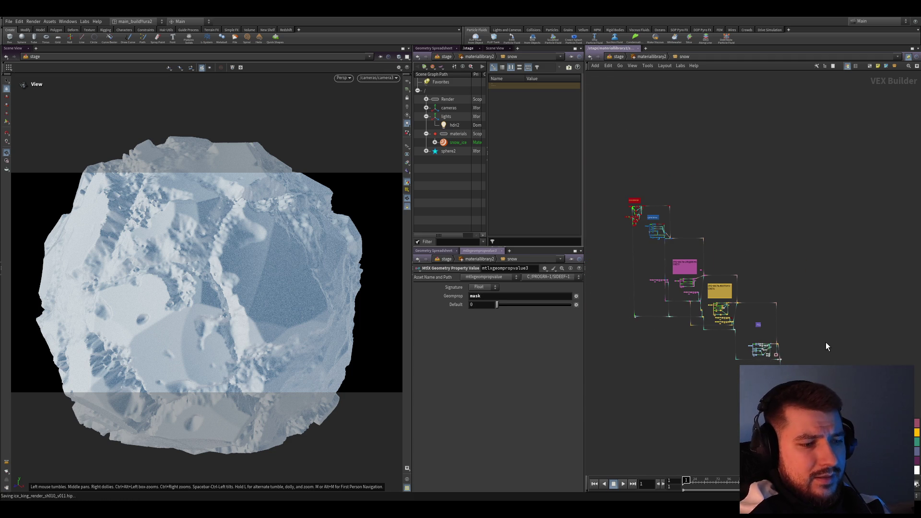
pyautogui.press('u')
pyautogui.press('u')
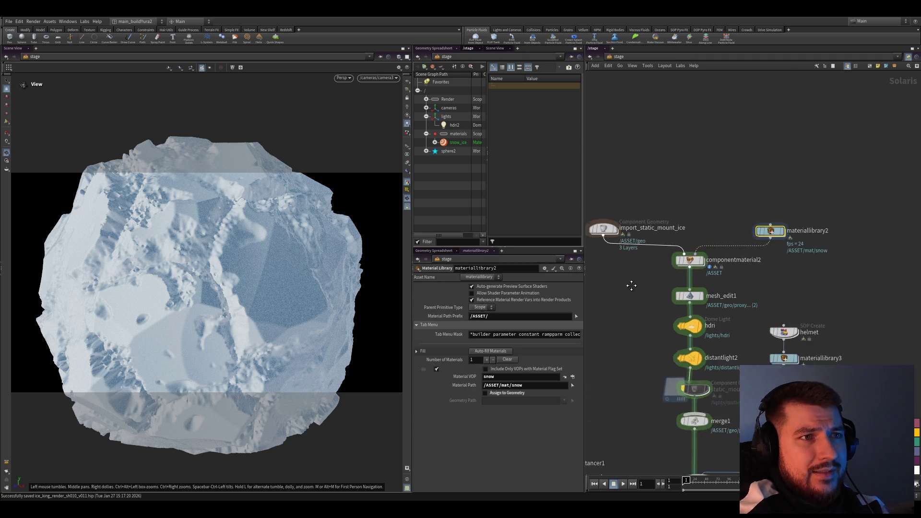
# Check the snow material library's contents, then enter sphere2's geometry network.
pyautogui.doubleClick(815, 222)
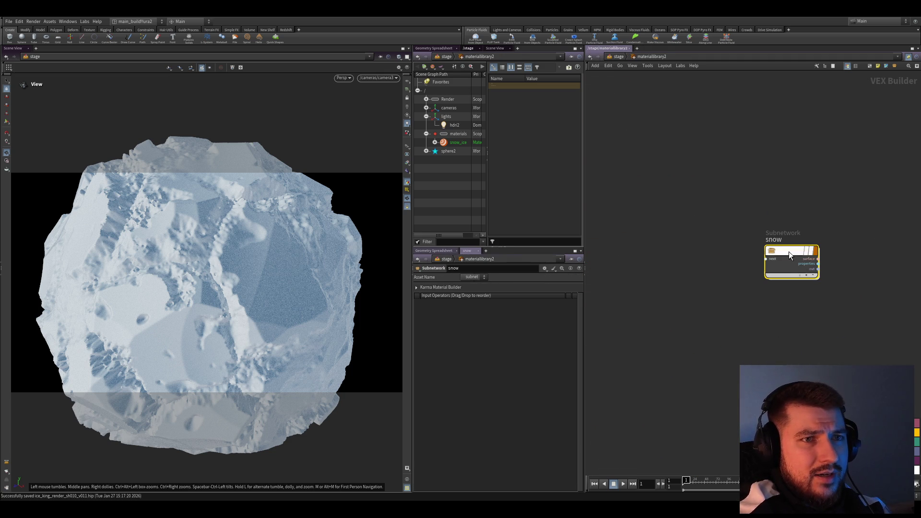
pyautogui.doubleClick(790, 252)
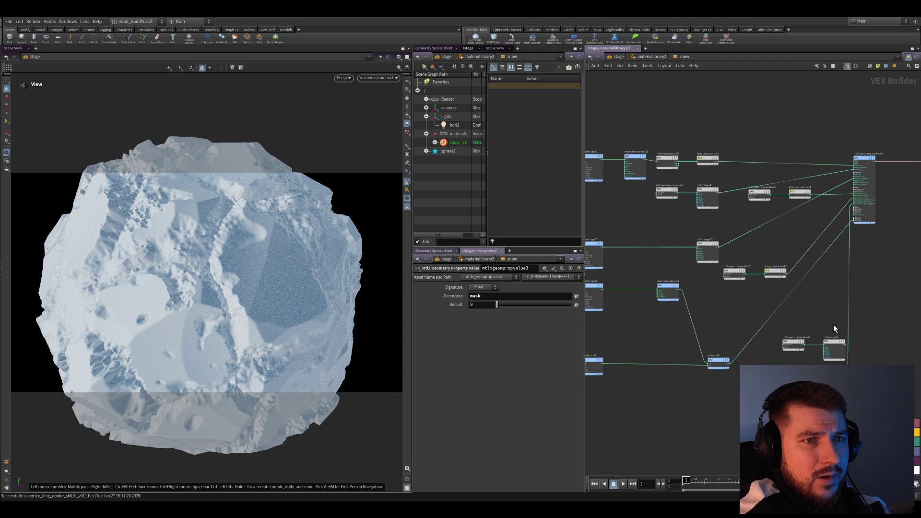
pyautogui.press('u')
pyautogui.press('u')
pyautogui.scroll(-5, 701, 320)
pyautogui.scroll(5, 691, 336)
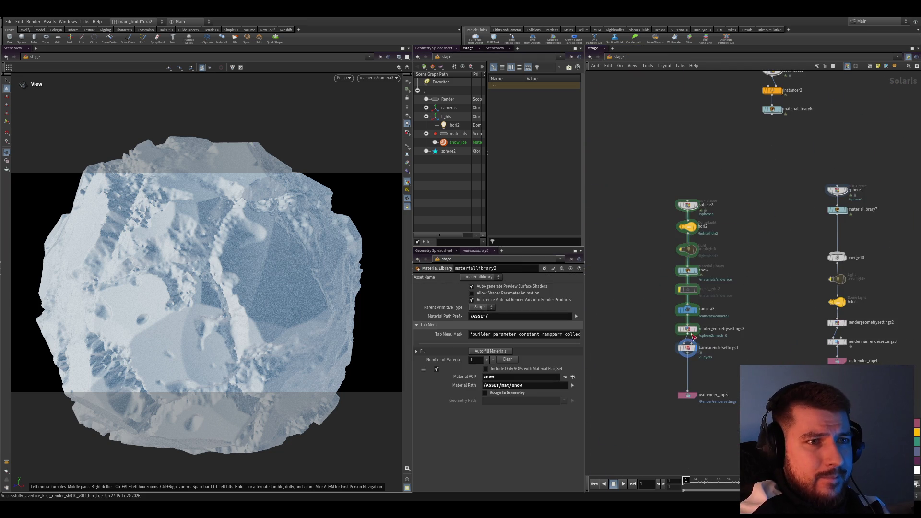
pyautogui.doubleClick(687, 271)
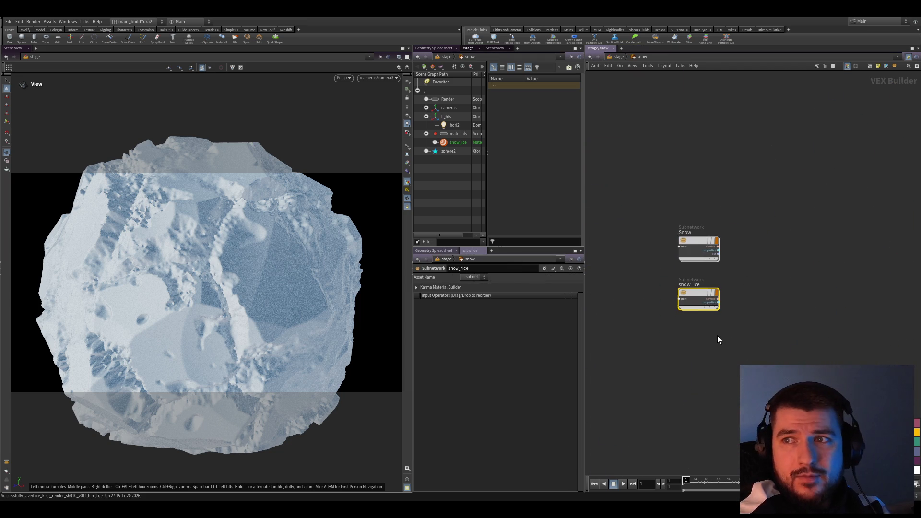
pyautogui.press('u')
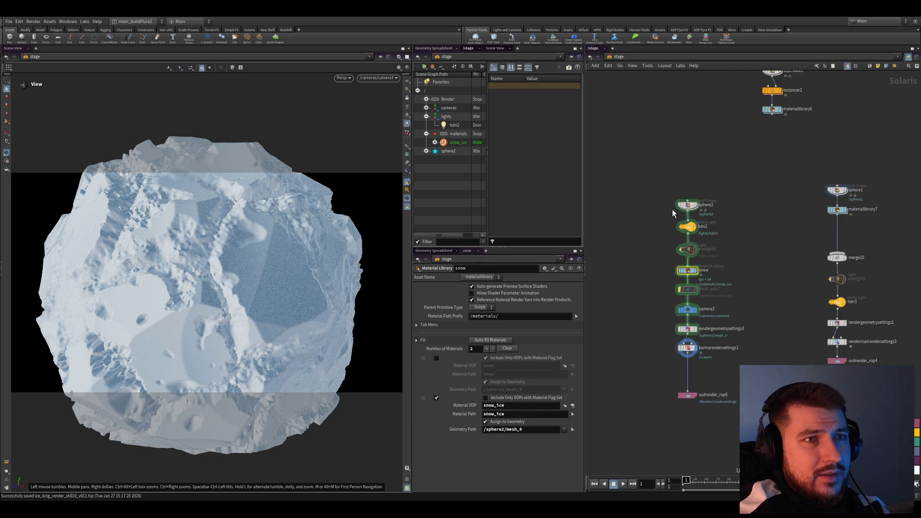
pyautogui.doubleClick(687, 207)
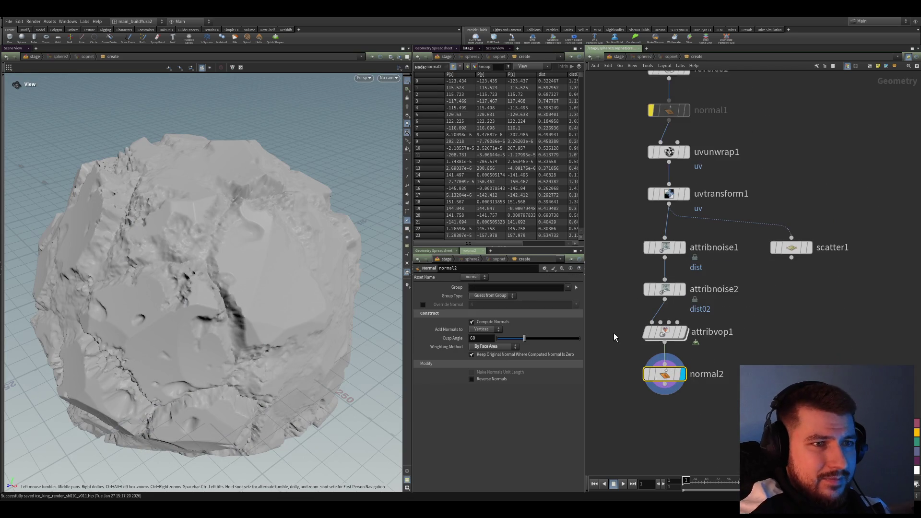
# Copy attribnoise1, attribnoise2 and attribvop1 and paste them into import_static_mount_ice's geometry network.
pyautogui.moveTo(635, 269); pyautogui.dragTo(718, 375)
pyautogui.hotkey('ctrl', 'c')
pyautogui.scroll(-2, 624, 355)
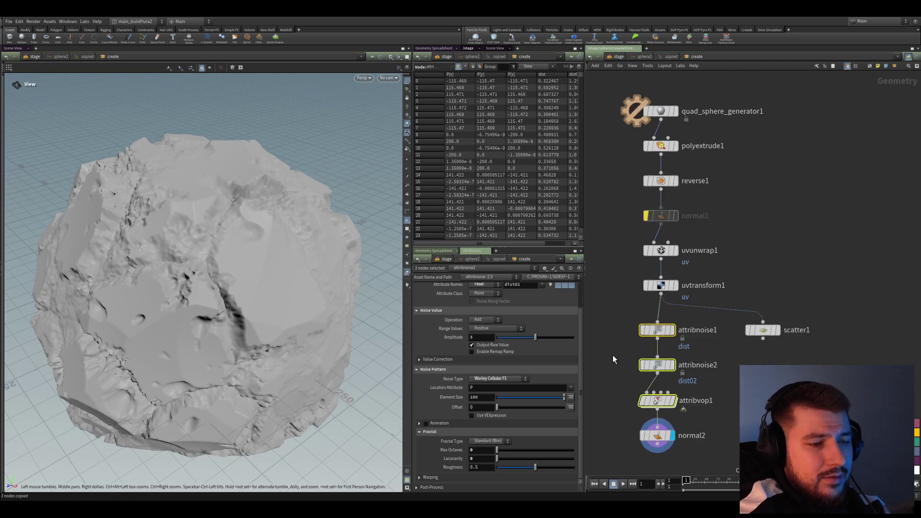
pyautogui.press('u')
pyautogui.scroll(-3, 772, 321)
pyautogui.scroll(5, 662, 355)
pyautogui.doubleClick(654, 377)
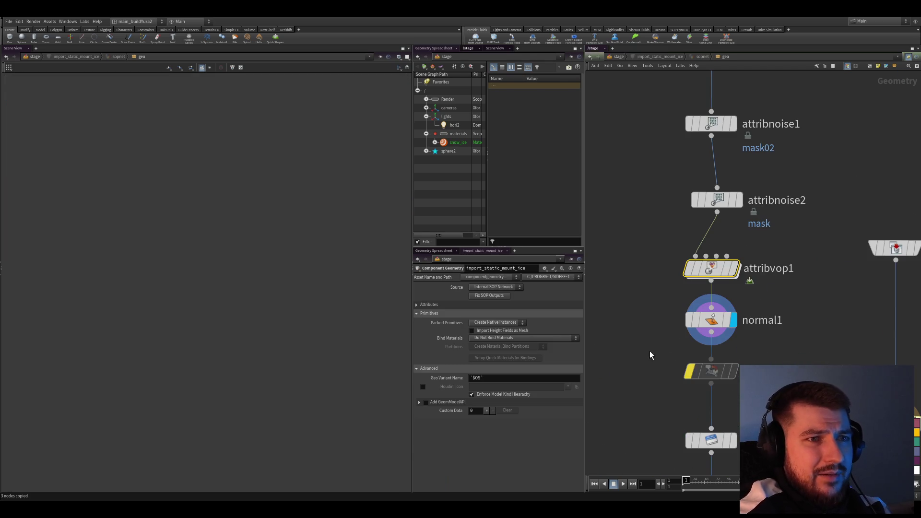
pyautogui.scroll(-3, 653, 345)
pyautogui.hotkey('ctrl', 'v')
# Place the pasted nodes beside the chain, feeding attribnoise2 into attribnoise3 and wiring attribvop2 downstream.
pyautogui.scroll(2, 681, 307)
pyautogui.moveTo(658, 154)
pyautogui.mouseDown()
pyautogui.moveTo(683, 208)
pyautogui.moveTo(778, 336)
pyautogui.mouseUp()
pyautogui.scroll(2, 749, 320)
pyautogui.moveTo(749, 320)
pyautogui.mouseDown(button='middle')
pyautogui.moveTo(744, 185)
pyautogui.moveTo(765, 115)
pyautogui.mouseUp(button='middle')
pyautogui.moveTo(698, 229); pyautogui.dragTo(595, 434)
pyautogui.moveTo(657, 440)
pyautogui.mouseDown(button='middle')
pyautogui.moveTo(669, 300)
pyautogui.moveTo(666, 316)
pyautogui.mouseUp(button='middle')
pyautogui.moveTo(657, 305); pyautogui.dragTo(758, 365)
pyautogui.moveTo(658, 173); pyautogui.dragTo(767, 149)
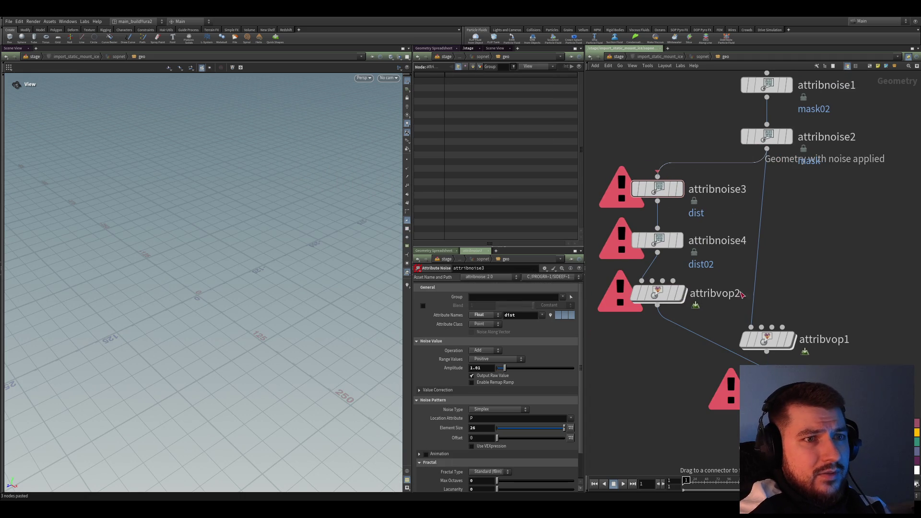
pyautogui.click(776, 340)
# Move attribvop1 beside attribnoise4 and preview attribnoise3, then attribnoise4, on the terrain.
pyautogui.moveTo(775, 341); pyautogui.dragTo(813, 242)
pyautogui.click(657, 188)
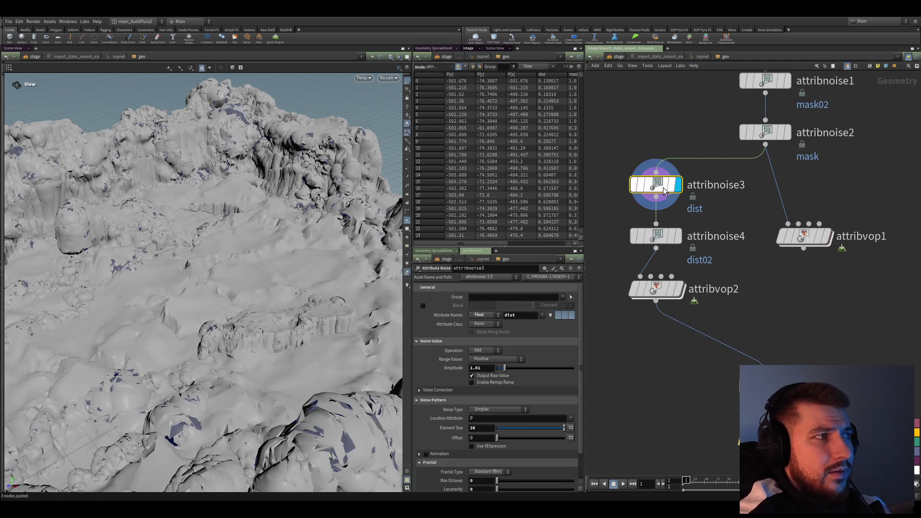
pyautogui.click(677, 184)
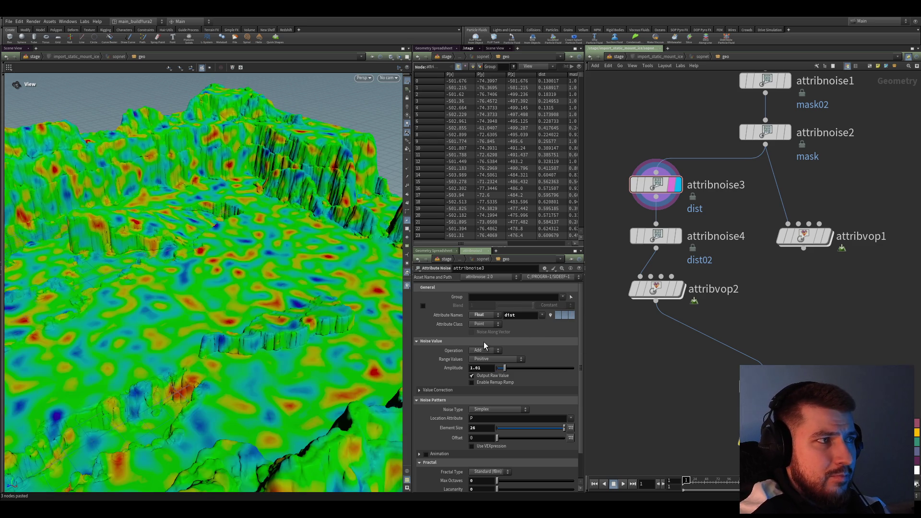
pyautogui.moveTo(215, 269); pyautogui.dragTo(281, 309)
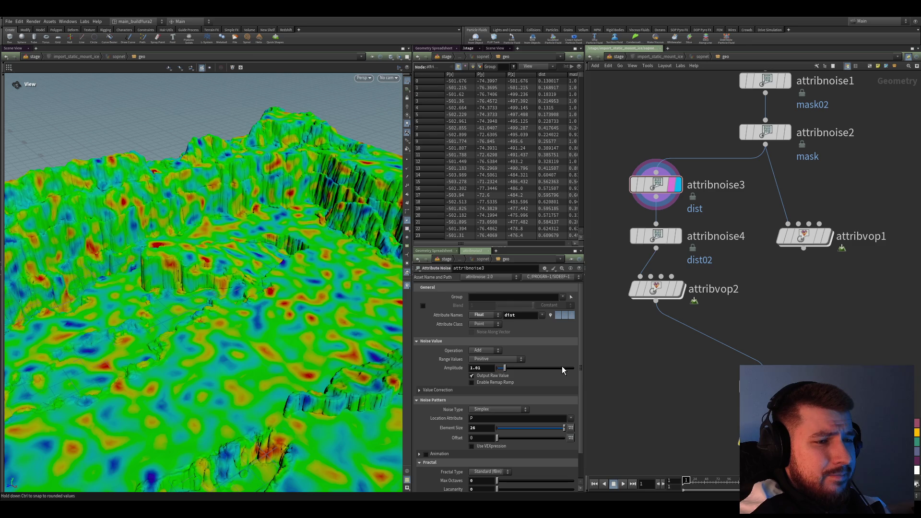
pyautogui.moveTo(687, 388); pyautogui.dragTo(693, 399, button='middle')
pyautogui.click(682, 248)
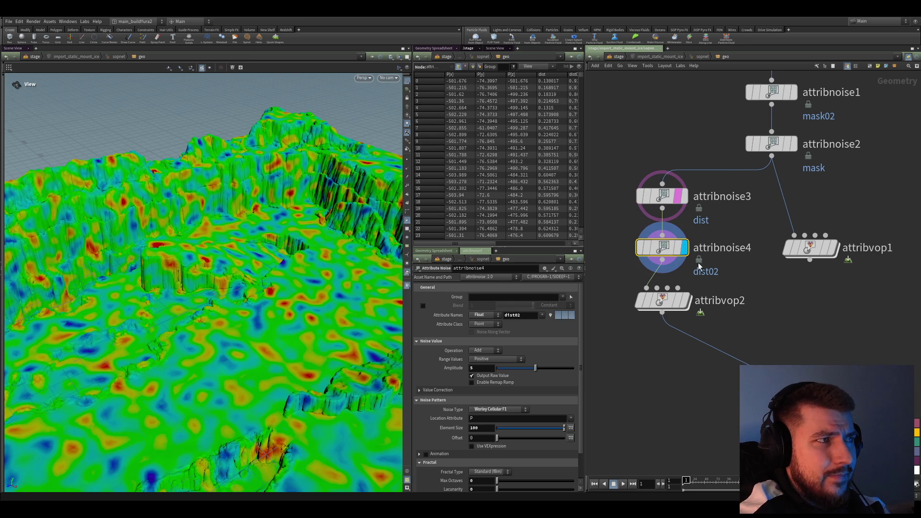
# Display attribvop2's Worley-displaced terrain and open its VEX network.
pyautogui.scroll(2, 606, 388)
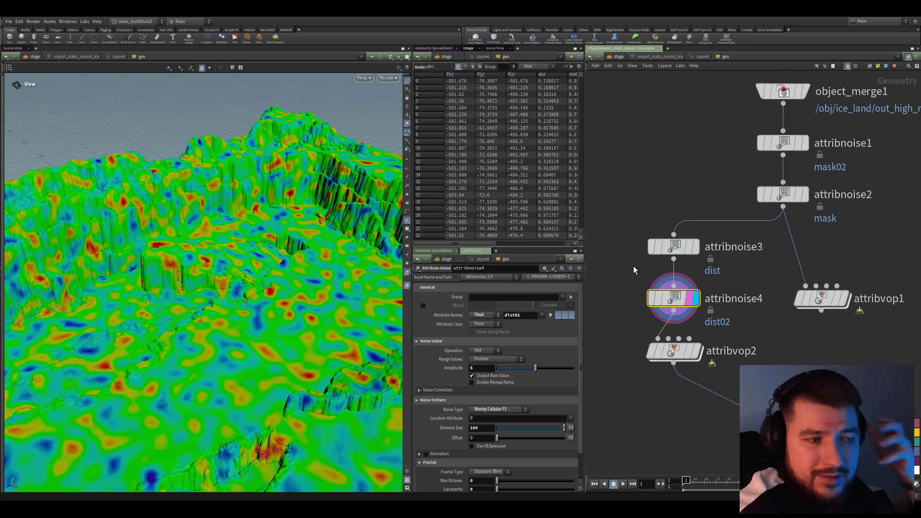
pyautogui.moveTo(608, 294); pyautogui.dragTo(650, 317)
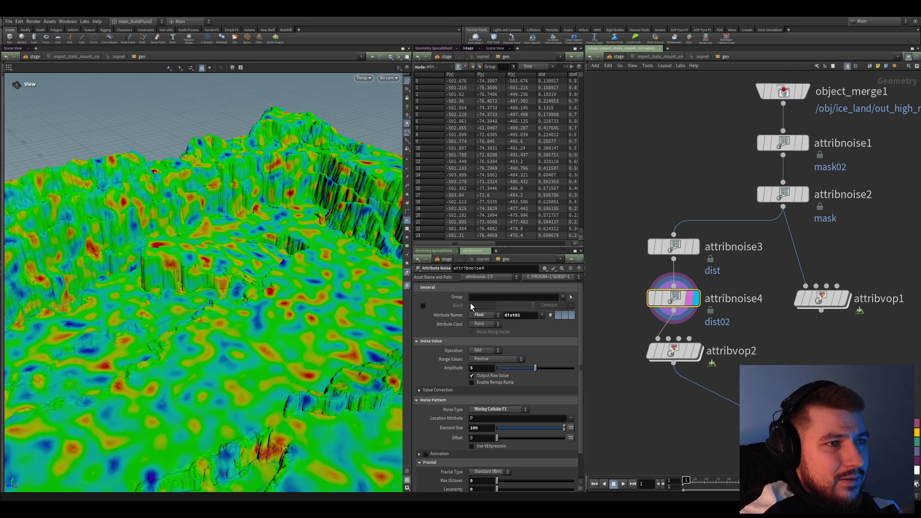
pyautogui.moveTo(613, 279); pyautogui.dragTo(635, 292, button='middle')
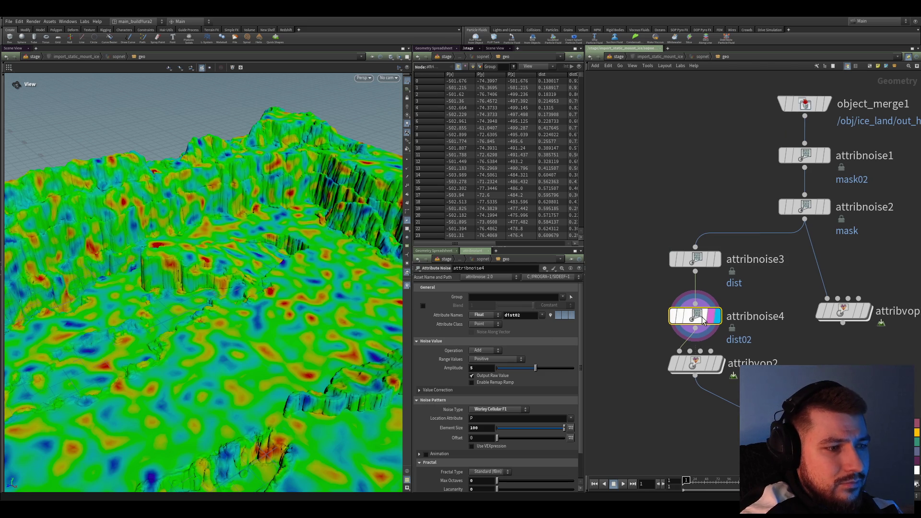
pyautogui.moveTo(696, 364); pyautogui.dragTo(696, 375)
pyautogui.moveTo(642, 298); pyautogui.dragTo(664, 316)
pyautogui.moveTo(661, 419)
pyautogui.mouseDown(button='middle')
pyautogui.moveTo(650, 432)
pyautogui.moveTo(625, 409)
pyautogui.moveTo(635, 430)
pyautogui.mouseUp(button='middle')
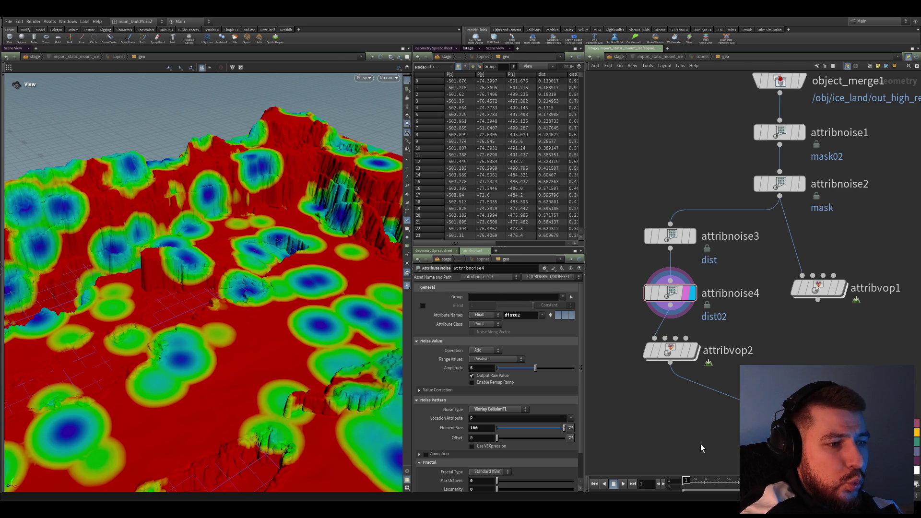
pyautogui.moveTo(657, 384); pyautogui.dragTo(664, 363, button='middle')
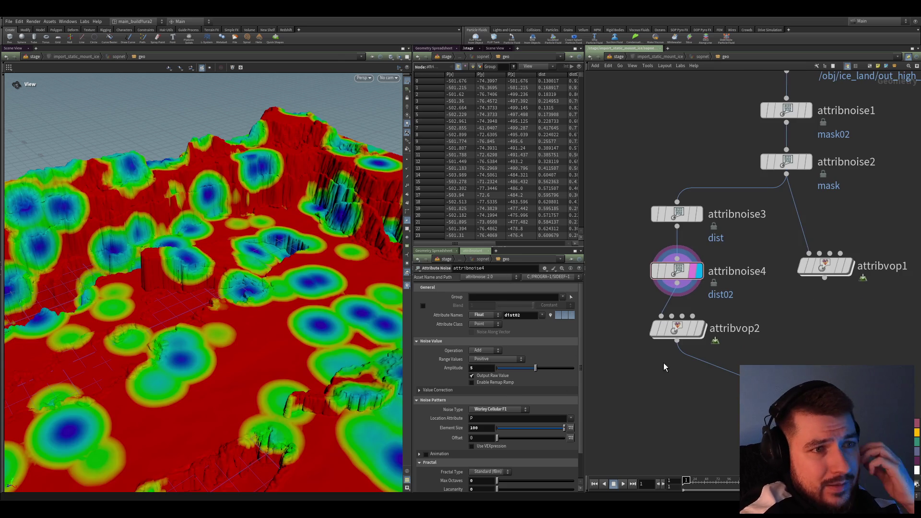
pyautogui.click(691, 330)
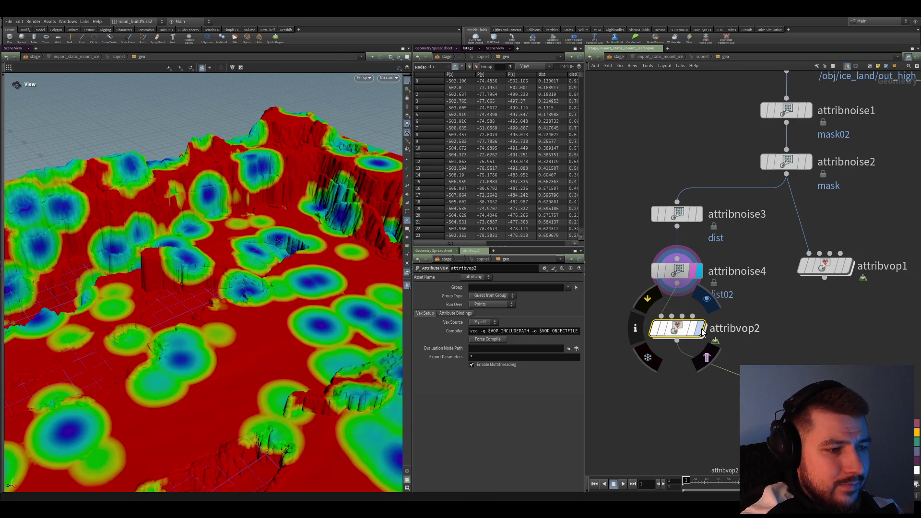
pyautogui.click(701, 331)
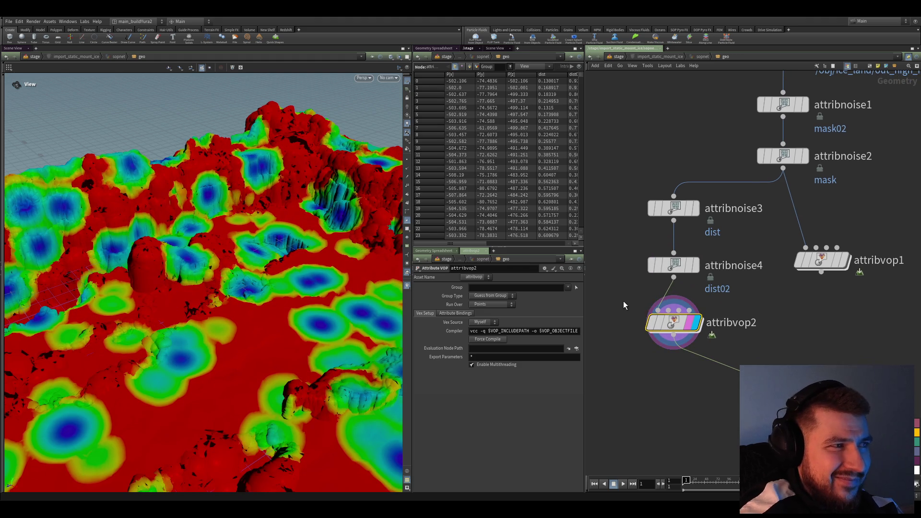
pyautogui.doubleClick(675, 322)
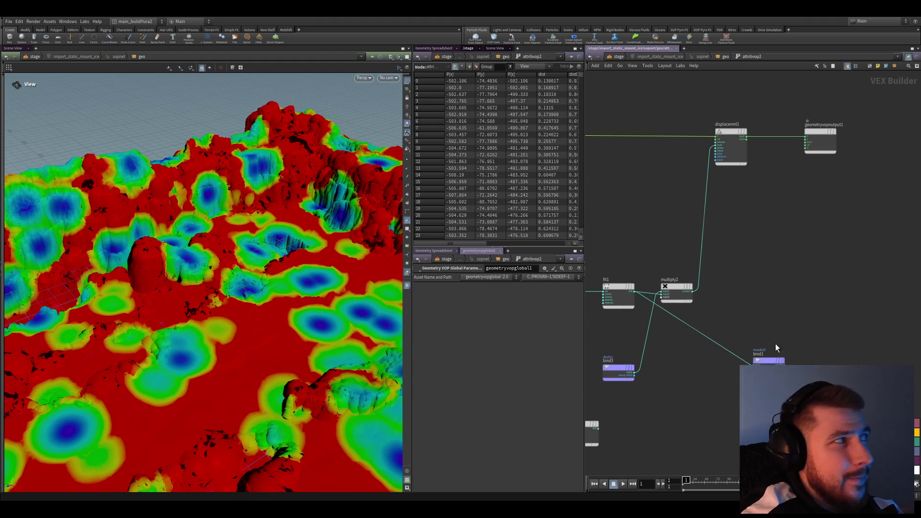
# Return to the geometry level and orbit to view the displaced terrain from above.
pyautogui.press('u')
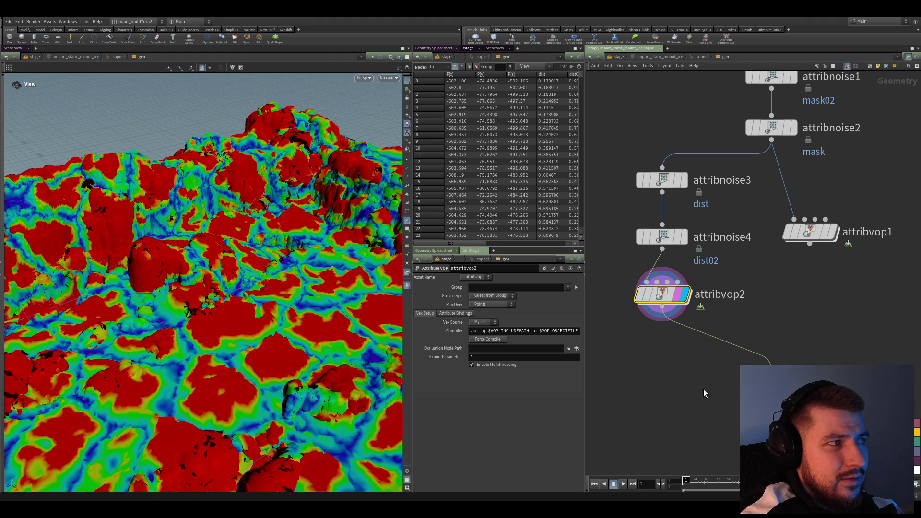
pyautogui.moveTo(241, 281); pyautogui.dragTo(288, 331)
pyautogui.moveTo(625, 295); pyautogui.dragTo(626, 320, button='middle')
pyautogui.scroll(2, 642, 273)
pyautogui.scroll(-3, 764, 344)
# In attribvop2's VEX network, place the mask03 bind node next to multiply2.
pyautogui.doubleClick(655, 355)
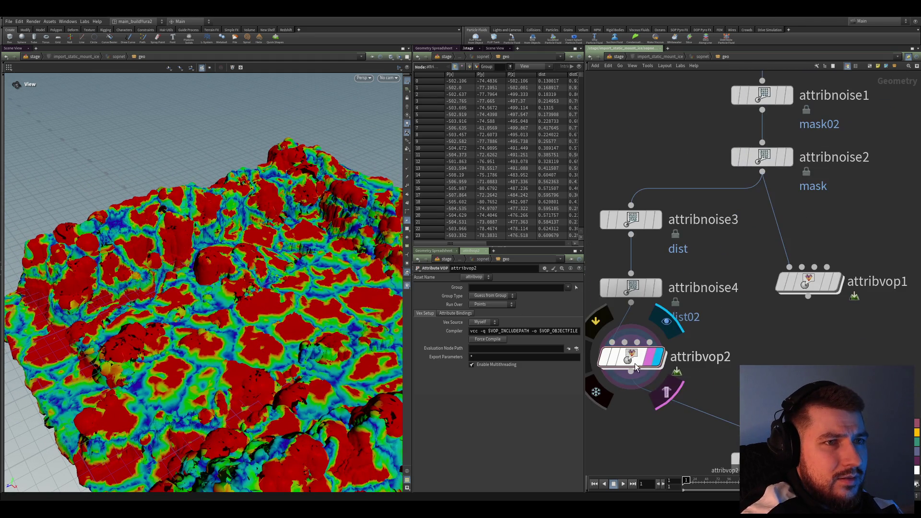
pyautogui.scroll(-2, 644, 372)
pyautogui.moveTo(715, 376); pyautogui.dragTo(888, 304, button='middle')
pyautogui.scroll(2, 816, 335)
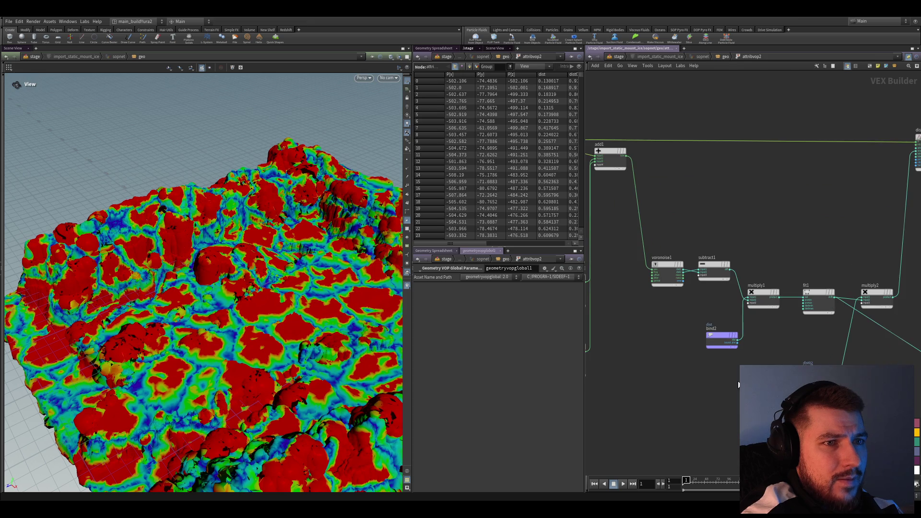
pyautogui.moveTo(701, 338); pyautogui.dragTo(689, 359)
pyautogui.moveTo(718, 362)
pyautogui.mouseDown(button='middle')
pyautogui.moveTo(707, 325)
pyautogui.moveTo(705, 356)
pyautogui.moveTo(614, 303)
pyautogui.mouseUp(button='middle')
pyautogui.moveTo(796, 365); pyautogui.dragTo(665, 374, button='middle')
pyautogui.moveTo(816, 332); pyautogui.dragTo(725, 363)
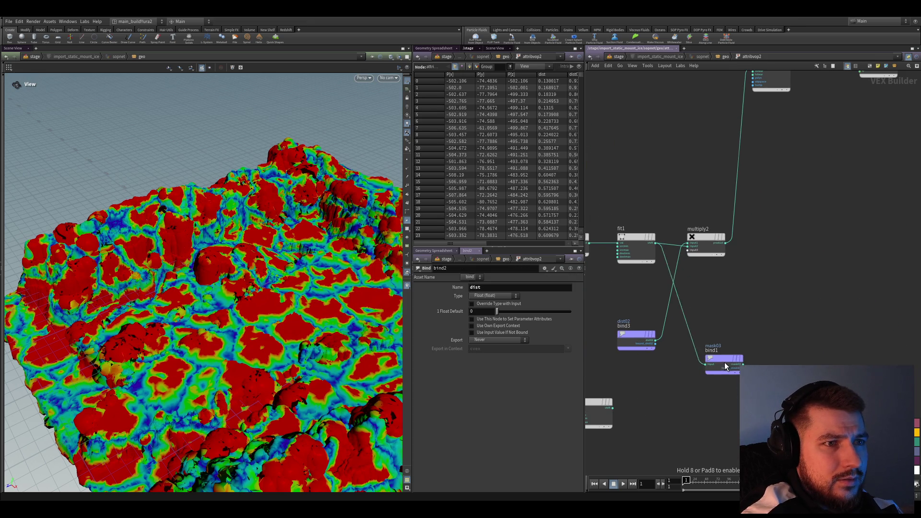
pyautogui.moveTo(730, 319); pyautogui.dragTo(785, 345)
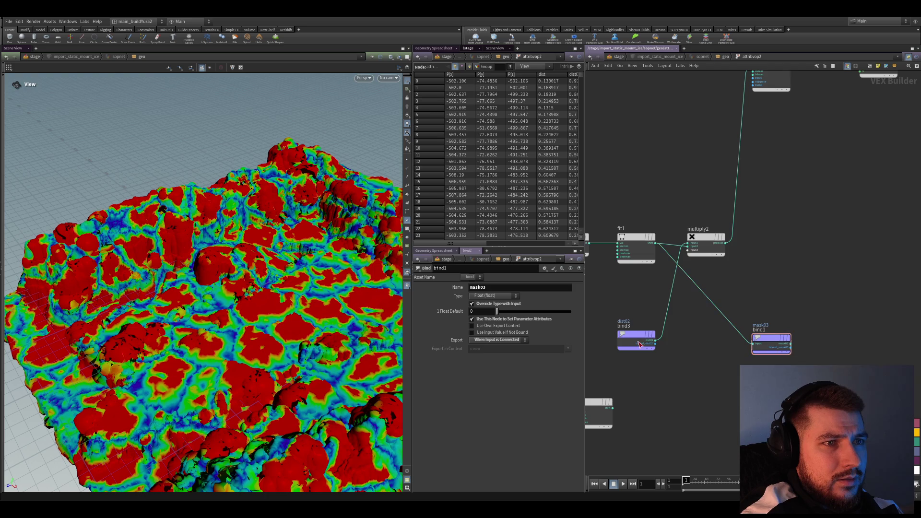
pyautogui.scroll(-2, 682, 374)
pyautogui.moveTo(691, 365); pyautogui.dragTo(733, 313, button='middle')
pyautogui.scroll(1, 729, 343)
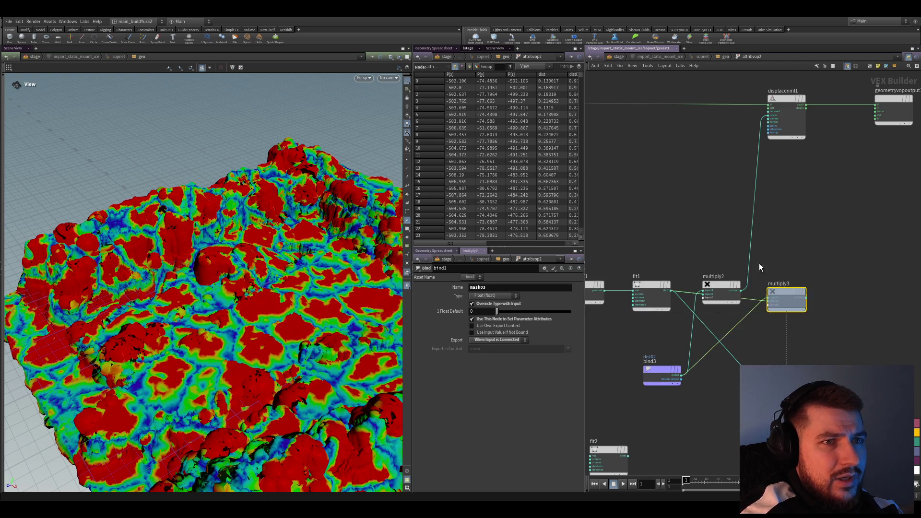
# Insert multiply3 beside multiply2, reposition the mask03 bind node, and save the scene.
pyautogui.click(777, 247)
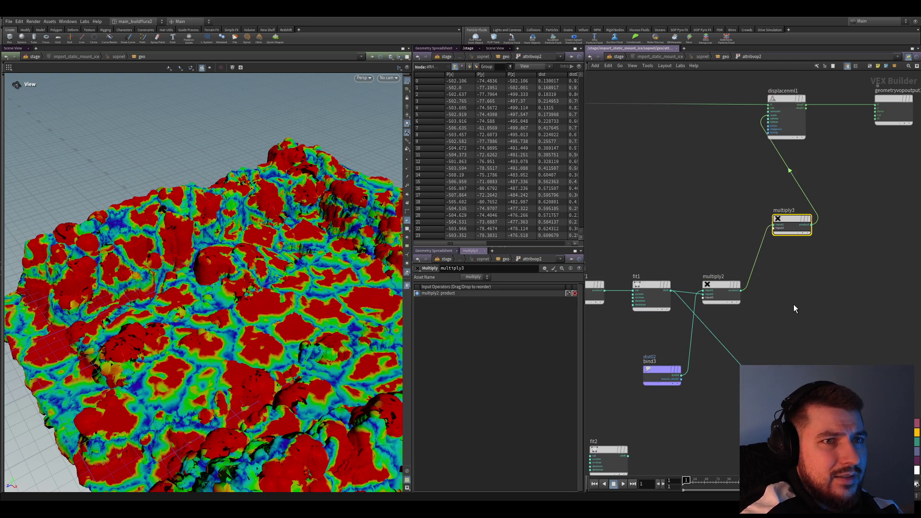
pyautogui.moveTo(791, 225); pyautogui.dragTo(794, 288)
pyautogui.moveTo(784, 374); pyautogui.dragTo(746, 366)
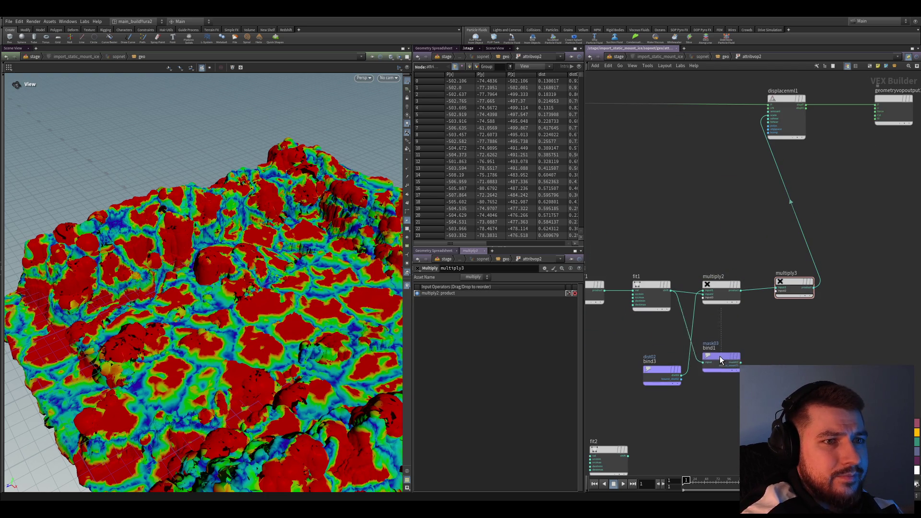
pyautogui.moveTo(671, 352); pyautogui.dragTo(758, 412)
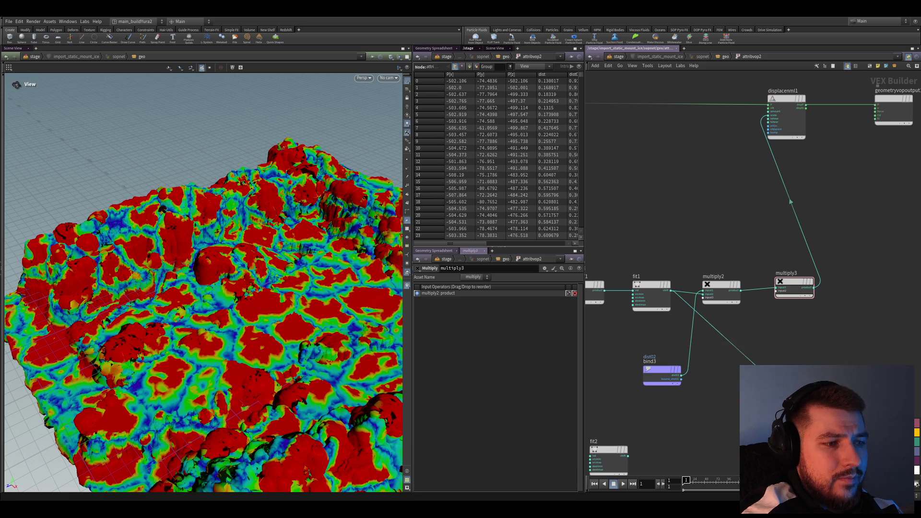
pyautogui.scroll(-2, 759, 374)
pyautogui.hotkey('ctrl', 's')
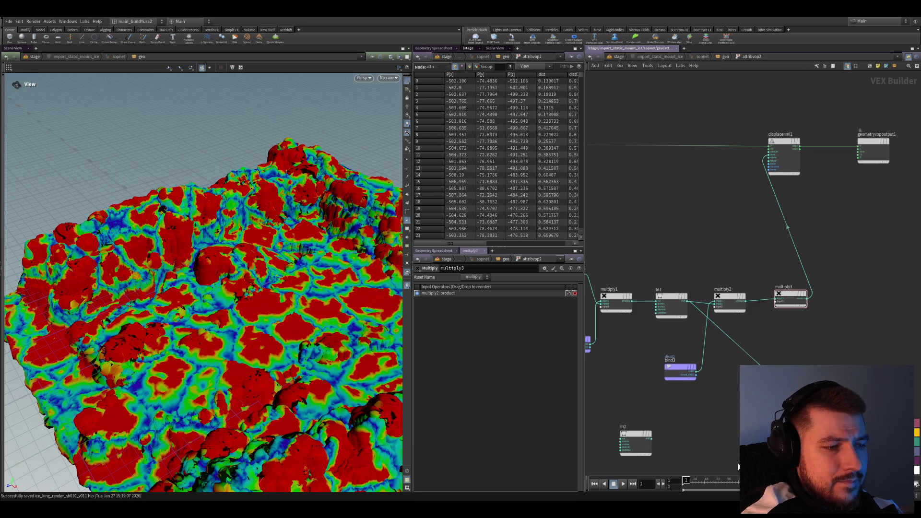
# Add a new bind4 node that reads the mask attribute.
pyautogui.scroll(3, 721, 429)
pyautogui.press('Tab')
pyautogui.write('bind')
pyautogui.press('Return')
pyautogui.click(756, 399)
pyautogui.moveTo(756, 401)
pyautogui.mouseDown()
pyautogui.moveTo(758, 365)
pyautogui.moveTo(792, 403)
pyautogui.mouseUp()
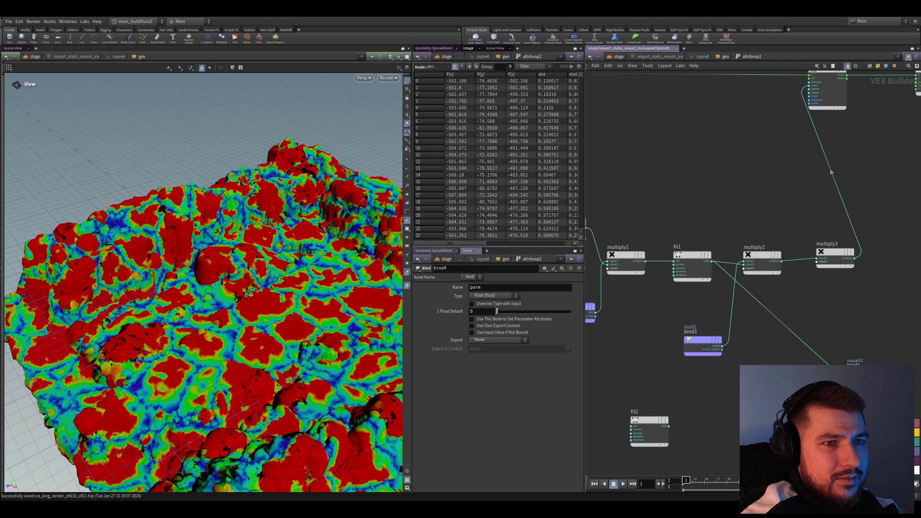
pyautogui.click(494, 288)
pyautogui.write('di')
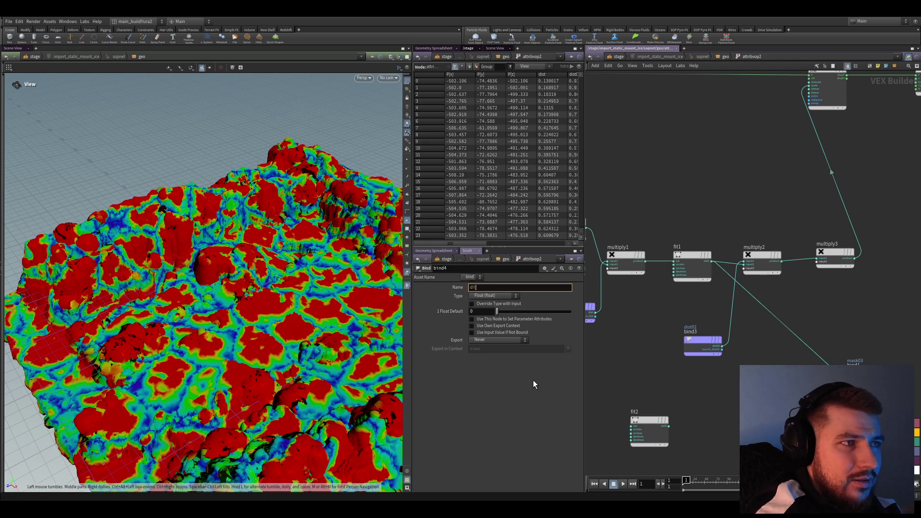
pyautogui.press('BackSpace')
pyautogui.write('mask')
pyautogui.press('Return')
# Wire mask into multiply3, then return to the geometry level and select attribnoise2.
pyautogui.moveTo(817, 265); pyautogui.dragTo(797, 384)
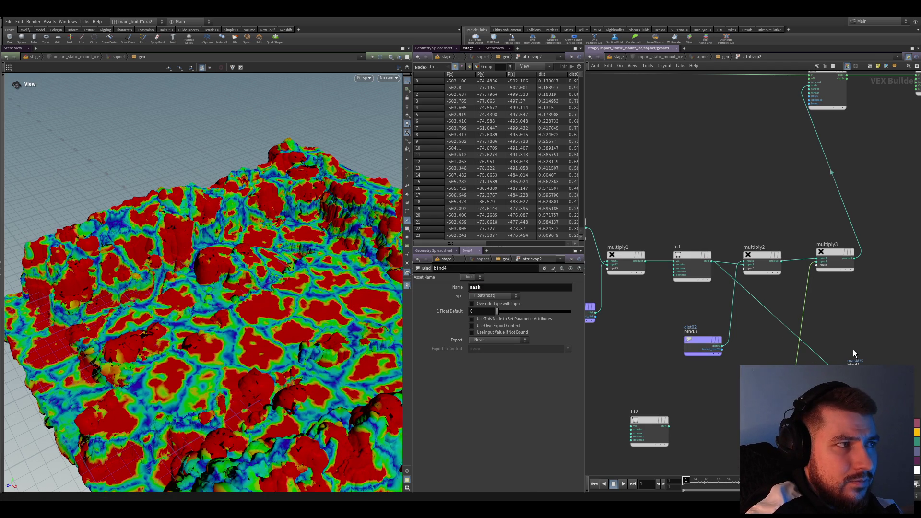
pyautogui.moveTo(835, 254); pyautogui.dragTo(829, 259)
pyautogui.press('h')
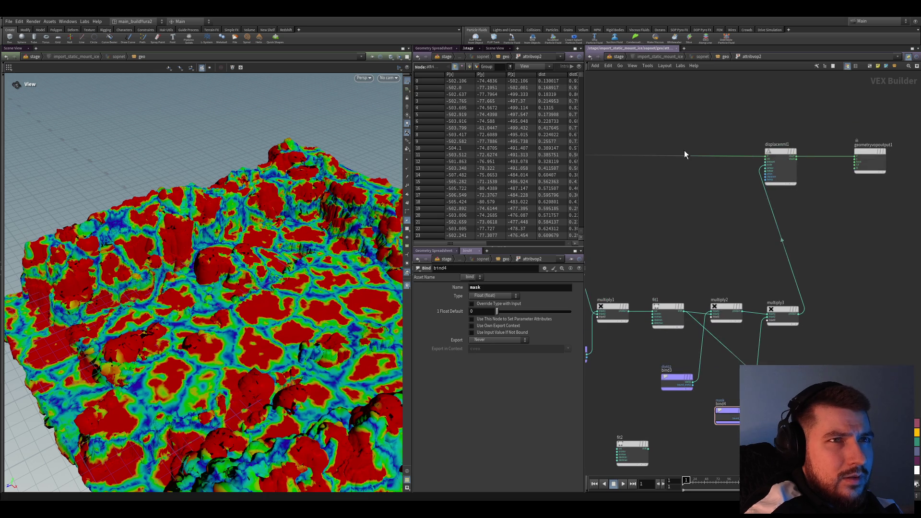
pyautogui.click(715, 56)
pyautogui.moveTo(734, 340); pyautogui.dragTo(710, 418, button='middle')
pyautogui.click(730, 266)
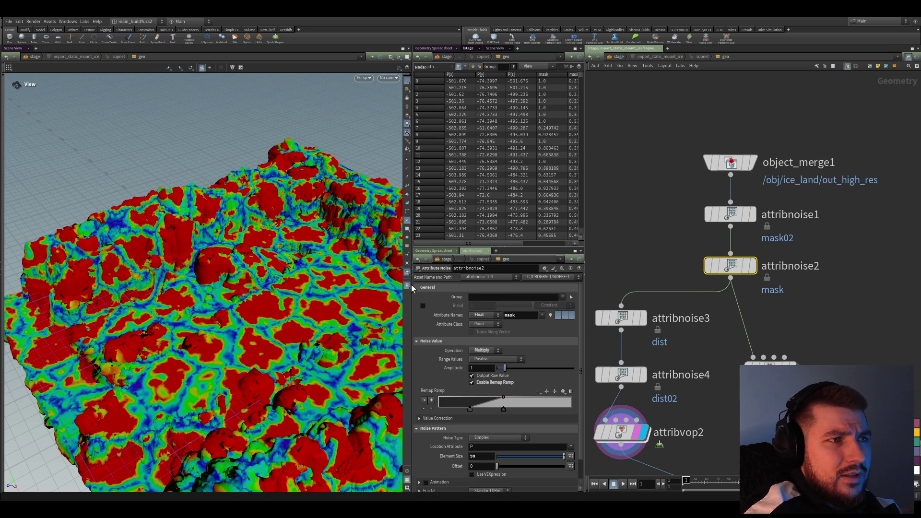
pyautogui.click(751, 215)
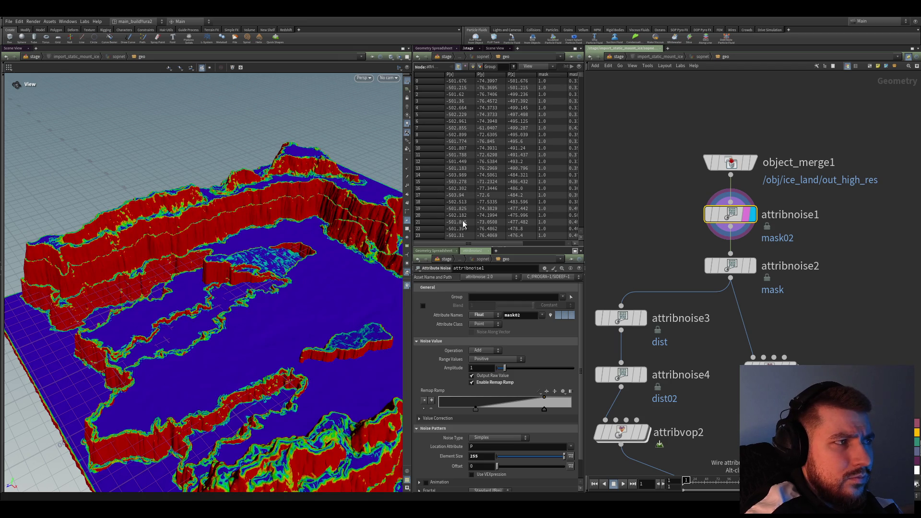
pyautogui.click(751, 266)
pyautogui.moveTo(652, 258); pyautogui.dragTo(668, 191, button='middle')
pyautogui.click(756, 163)
pyautogui.click(757, 213)
pyautogui.moveTo(641, 231); pyautogui.dragTo(651, 211, button='middle')
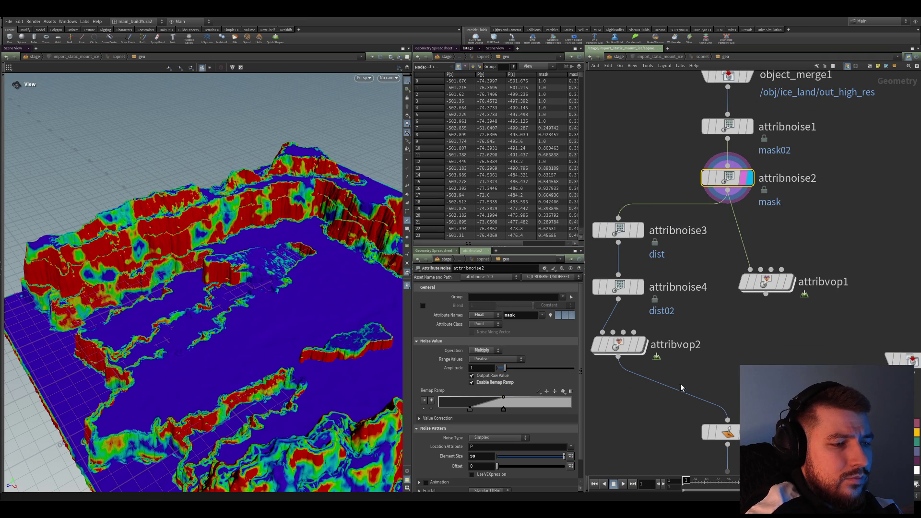
pyautogui.moveTo(684, 380); pyautogui.dragTo(701, 367, button='middle')
pyautogui.click(623, 349)
pyautogui.press('r')
pyautogui.moveTo(288, 332)
pyautogui.mouseDown()
pyautogui.moveTo(253, 297)
pyautogui.moveTo(314, 323)
pyautogui.moveTo(279, 345)
pyautogui.moveTo(230, 355)
pyautogui.mouseUp()
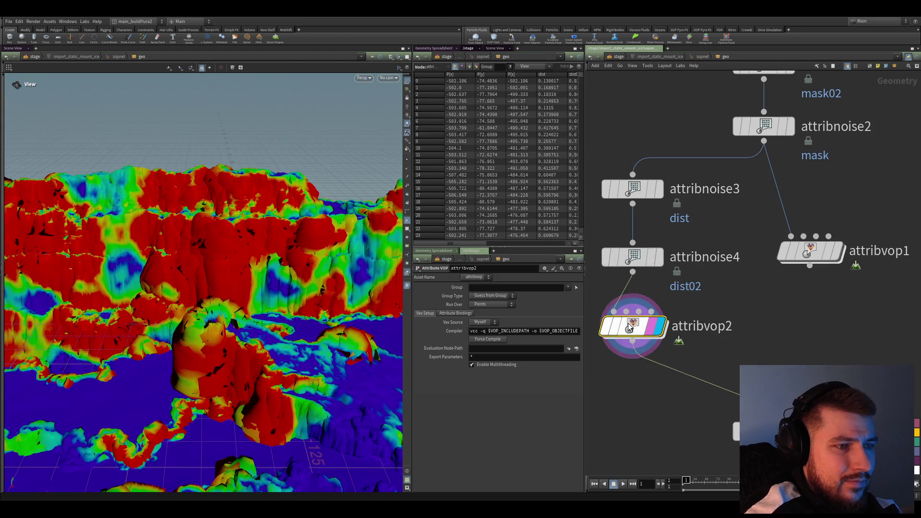
# Inside attribvop2, lower displacenml1's Displacement Amount from 11 to 3.
pyautogui.doubleClick(633, 336)
pyautogui.moveTo(770, 360)
pyautogui.mouseDown()
pyautogui.moveTo(859, 277)
pyautogui.moveTo(648, 185)
pyautogui.moveTo(707, 200)
pyautogui.moveTo(696, 192)
pyautogui.mouseUp()
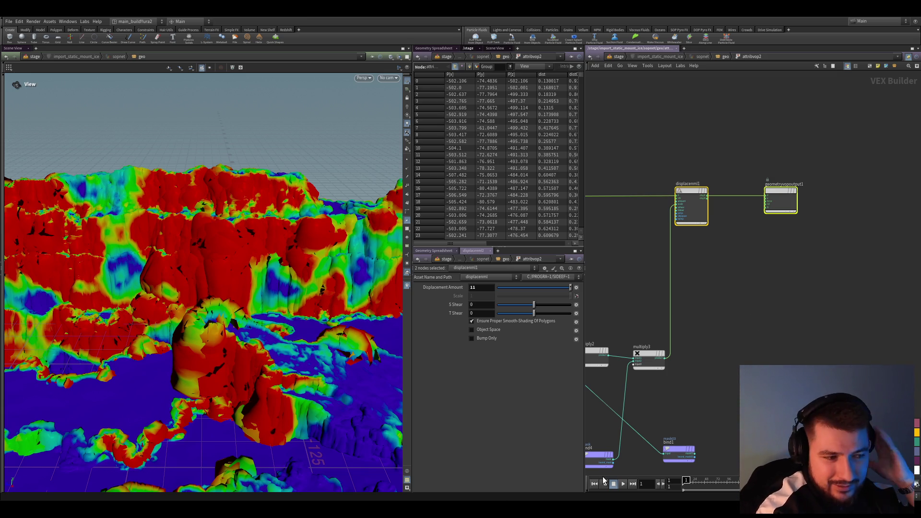
pyautogui.moveTo(548, 288)
pyautogui.mouseDown()
pyautogui.moveTo(520, 288)
pyautogui.moveTo(548, 294)
pyautogui.mouseUp()
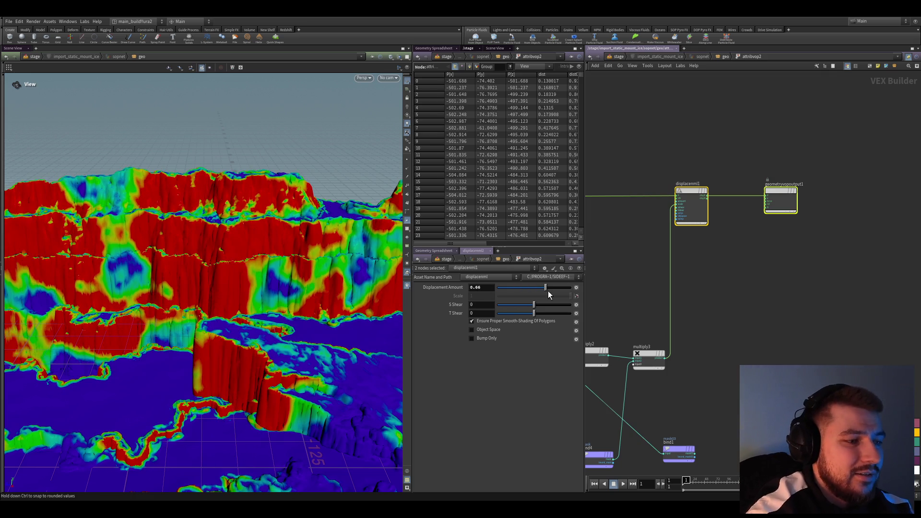
pyautogui.click(557, 288)
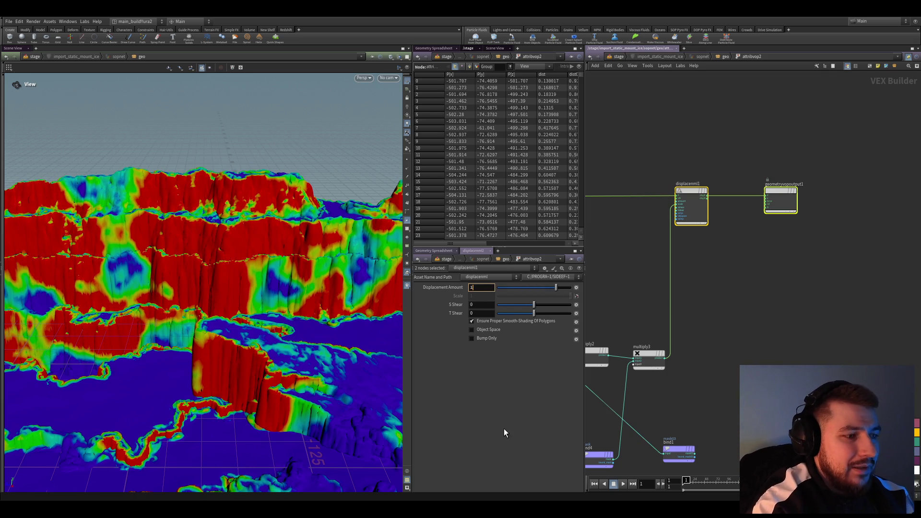
pyautogui.moveTo(189, 257); pyautogui.dragTo(459, 307)
pyautogui.moveTo(283, 320)
pyautogui.mouseDown()
pyautogui.moveTo(272, 328)
pyautogui.moveTo(278, 337)
pyautogui.moveTo(294, 300)
pyautogui.mouseUp()
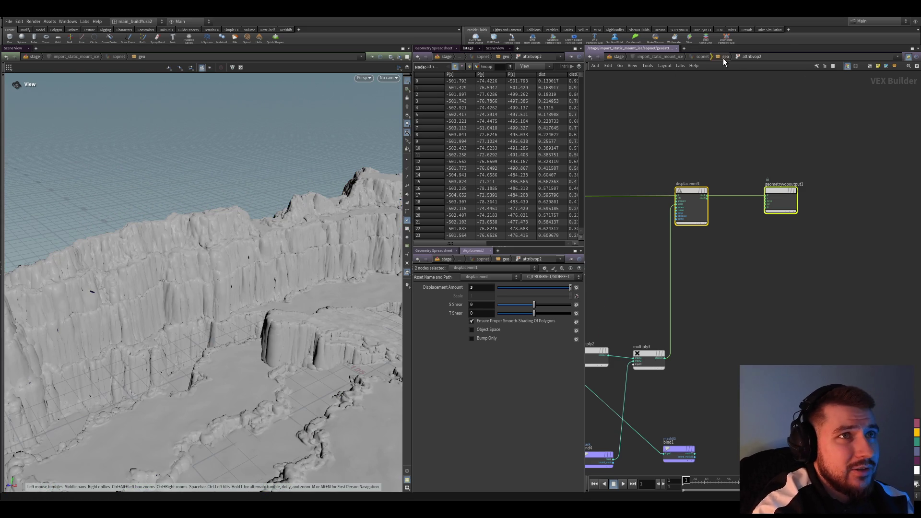
# Return to the geometry level and display the terrain at the normal node.
pyautogui.click(723, 58)
pyautogui.click(765, 329)
pyautogui.moveTo(684, 368); pyautogui.dragTo(656, 303, button='middle')
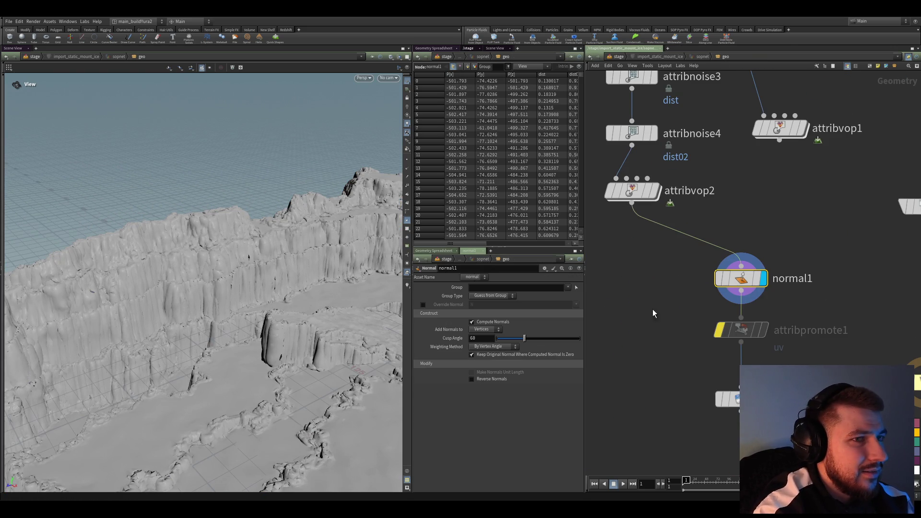
# Back inside attribvop2, set displacenml1's Displacement Amount to 5.
pyautogui.moveTo(676, 349); pyautogui.dragTo(687, 393, button='middle')
pyautogui.scroll(-3, 689, 294)
pyautogui.scroll(2, 683, 313)
pyautogui.doubleClick(683, 313)
pyautogui.moveTo(737, 326); pyautogui.dragTo(749, 301, button='middle')
pyautogui.scroll(2, 748, 302)
pyautogui.write('5')
pyautogui.press('Return')
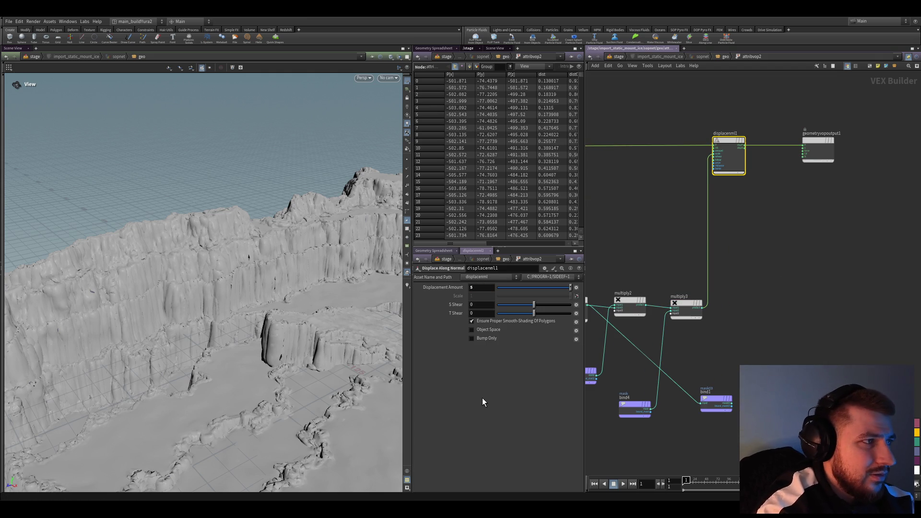
# Wire a noise result into geometryvopoutput1's Cd input to preview it in colour.
pyautogui.scroll(-2, 692, 341)
pyautogui.moveTo(692, 338)
pyautogui.mouseDown(button='middle')
pyautogui.moveTo(758, 315)
pyautogui.moveTo(823, 342)
pyautogui.moveTo(819, 369)
pyautogui.mouseUp(button='middle')
pyautogui.scroll(2, 687, 282)
pyautogui.scroll(-2, 687, 287)
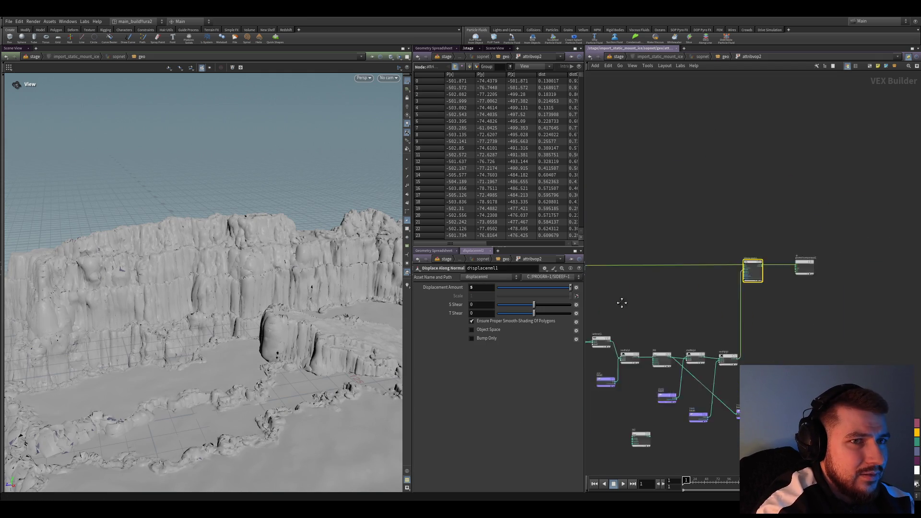
pyautogui.moveTo(718, 298); pyautogui.dragTo(736, 232, button='middle')
pyautogui.scroll(2, 736, 232)
pyautogui.moveTo(772, 340)
pyautogui.mouseDown(button='middle')
pyautogui.moveTo(745, 321)
pyautogui.moveTo(817, 309)
pyautogui.mouseUp(button='middle')
pyautogui.click(744, 321)
pyautogui.scroll(2, 816, 308)
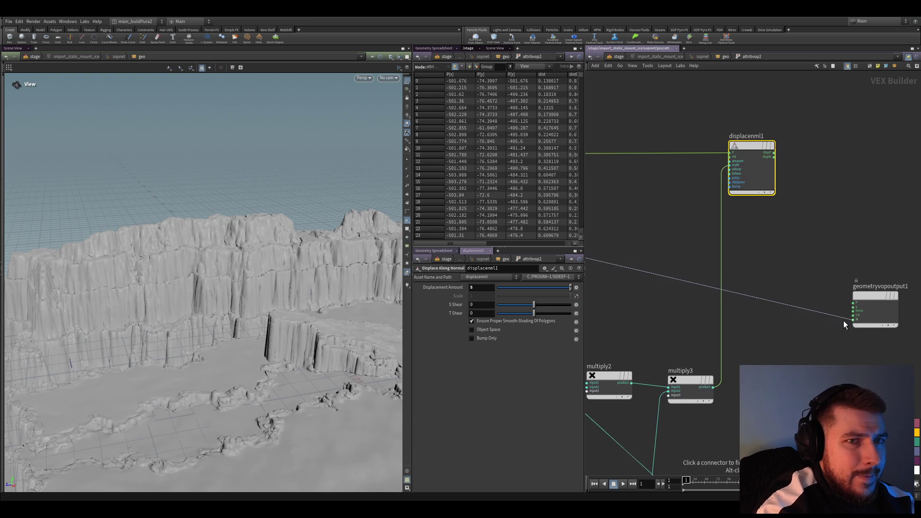
pyautogui.click(843, 314)
pyautogui.moveTo(651, 313)
pyautogui.mouseDown(button='middle')
pyautogui.moveTo(745, 307)
pyautogui.moveTo(739, 250)
pyautogui.moveTo(720, 250)
pyautogui.mouseUp(button='middle')
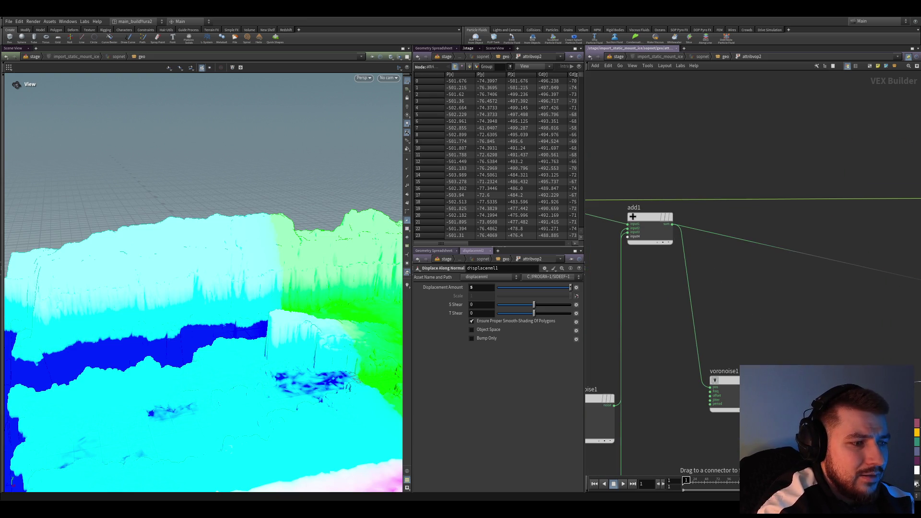
# Connect voronoise1's output to the Cd visualiser to show grey cells on the terrain.
pyautogui.moveTo(822, 387); pyautogui.dragTo(848, 326)
pyautogui.moveTo(848, 326); pyautogui.dragTo(767, 297, button='middle')
pyautogui.moveTo(244, 311)
pyautogui.mouseDown()
pyautogui.moveTo(243, 325)
pyautogui.moveTo(201, 297)
pyautogui.mouseUp()
# Select the dist binding node bind2, then go up to attribnoise3's dist noise.
pyautogui.moveTo(761, 329); pyautogui.dragTo(686, 293, button='middle')
pyautogui.scroll(1, 686, 293)
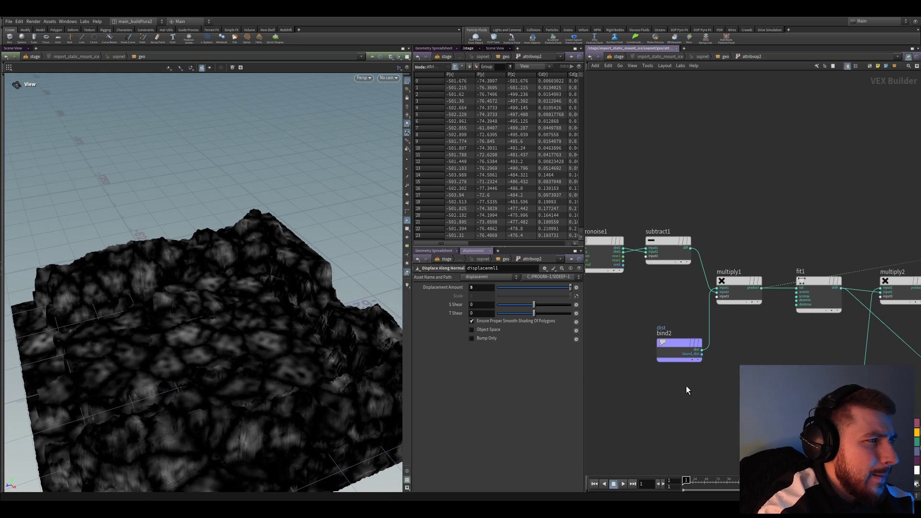
pyautogui.moveTo(684, 382)
pyautogui.mouseDown()
pyautogui.moveTo(648, 324)
pyautogui.moveTo(669, 240)
pyautogui.mouseUp()
pyautogui.click(725, 57)
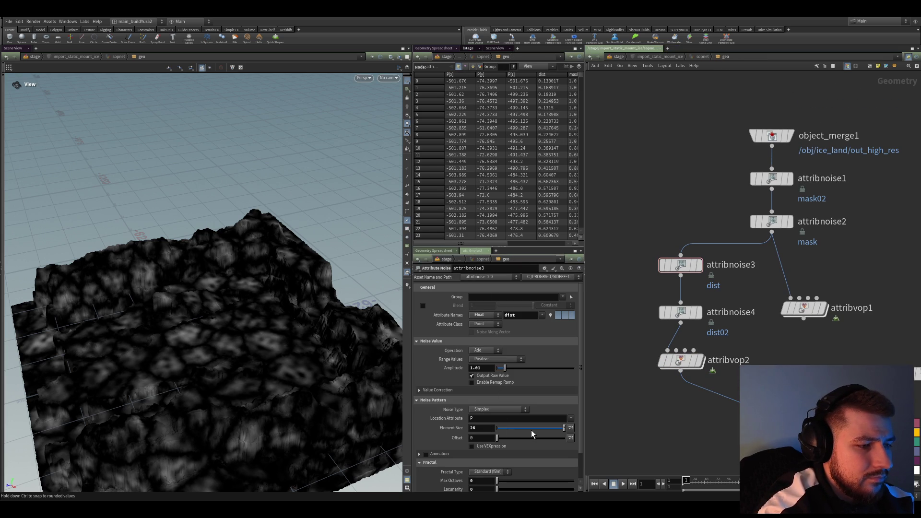
# Try attribnoise3 Element Size at 10 and 80, settling on 60.
pyautogui.moveTo(531, 435); pyautogui.dragTo(564, 428)
pyautogui.moveTo(490, 403); pyautogui.dragTo(512, 407, button='middle')
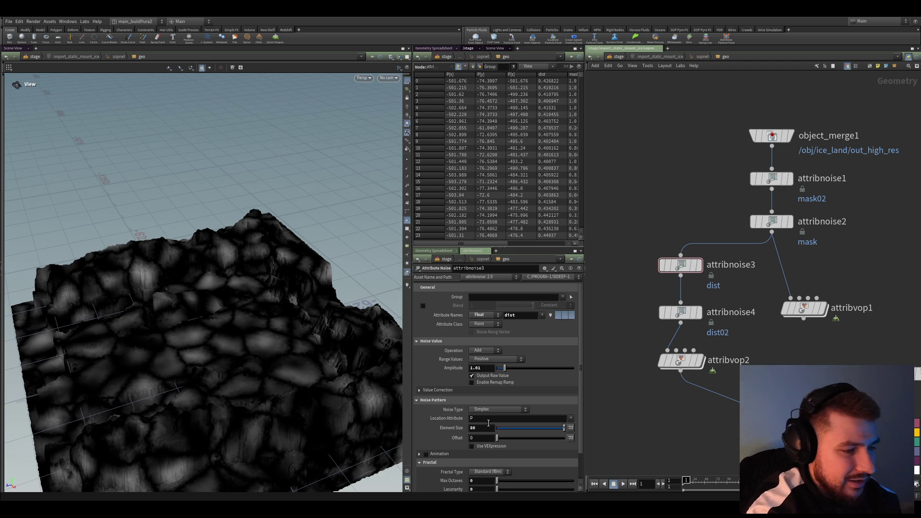
pyautogui.moveTo(480, 404); pyautogui.dragTo(481, 405, button='middle')
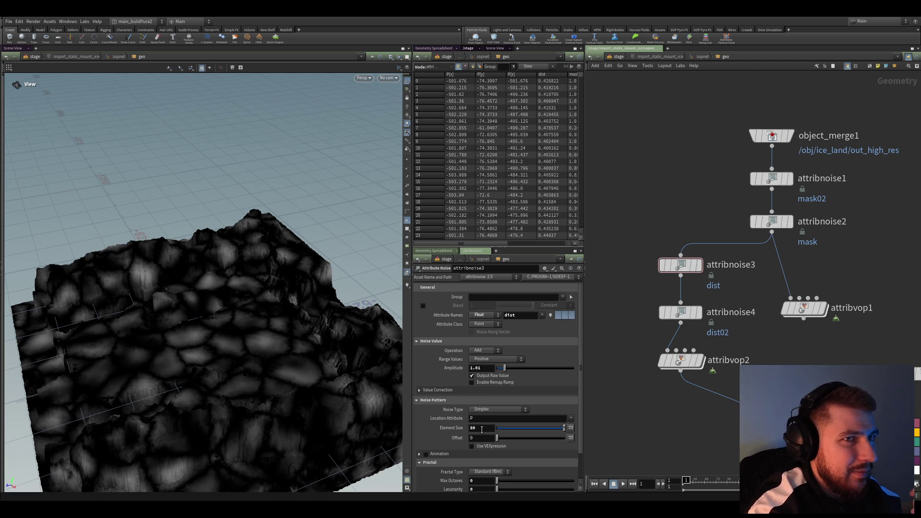
# Reselect only attribnoise3 and push its Element Size up to 90.
pyautogui.moveTo(663, 430)
pyautogui.mouseDown()
pyautogui.moveTo(686, 339)
pyautogui.moveTo(677, 276)
pyautogui.mouseUp()
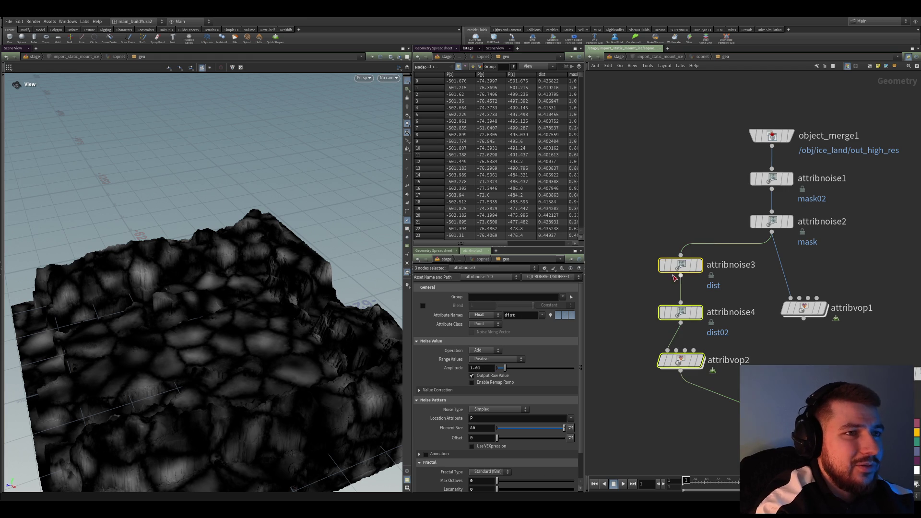
pyautogui.moveTo(653, 402); pyautogui.dragTo(659, 415, button='middle')
pyautogui.click(663, 266)
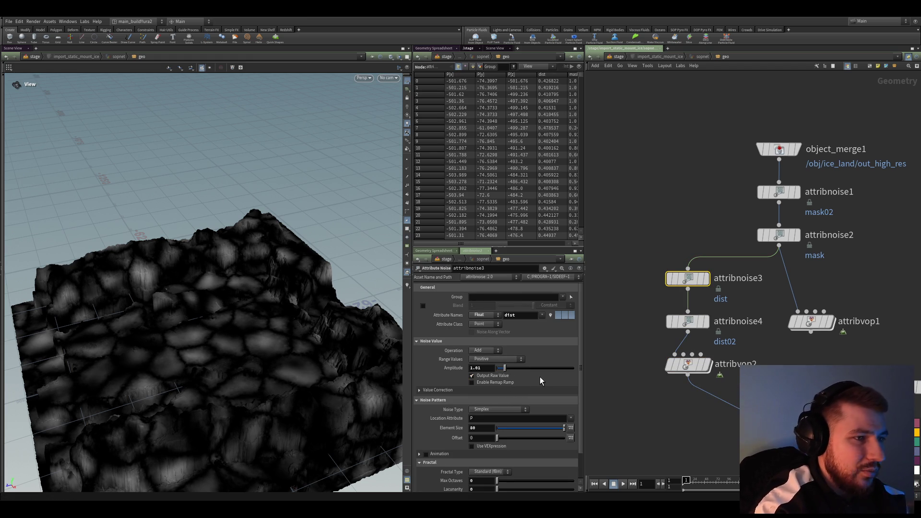
pyautogui.moveTo(492, 399); pyautogui.dragTo(487, 398, button='middle')
pyautogui.moveTo(678, 472)
pyautogui.mouseDown(button='middle')
pyautogui.moveTo(605, 355)
pyautogui.moveTo(632, 441)
pyautogui.mouseUp(button='middle')
pyautogui.scroll(2, 619, 398)
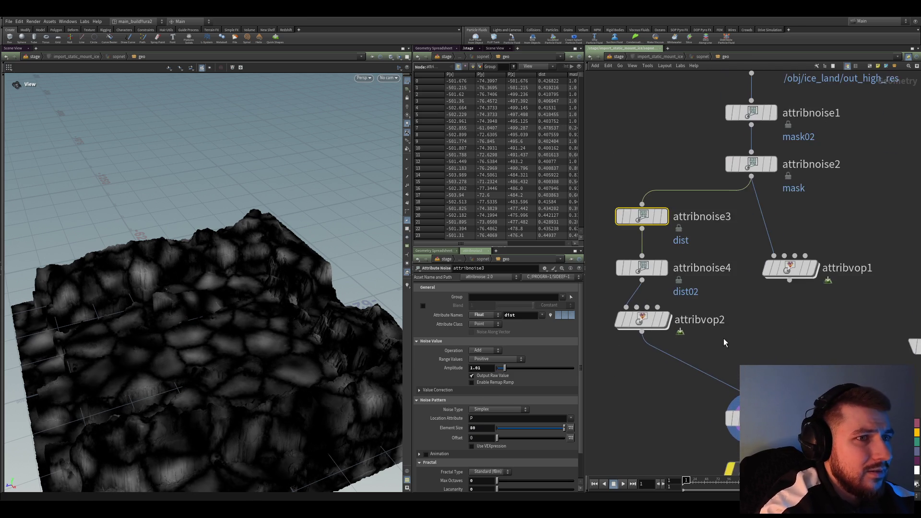
# Inside attribvop2, preview fit1, multiply2 and multiply3 results on the terrain in turn.
pyautogui.doubleClick(646, 331)
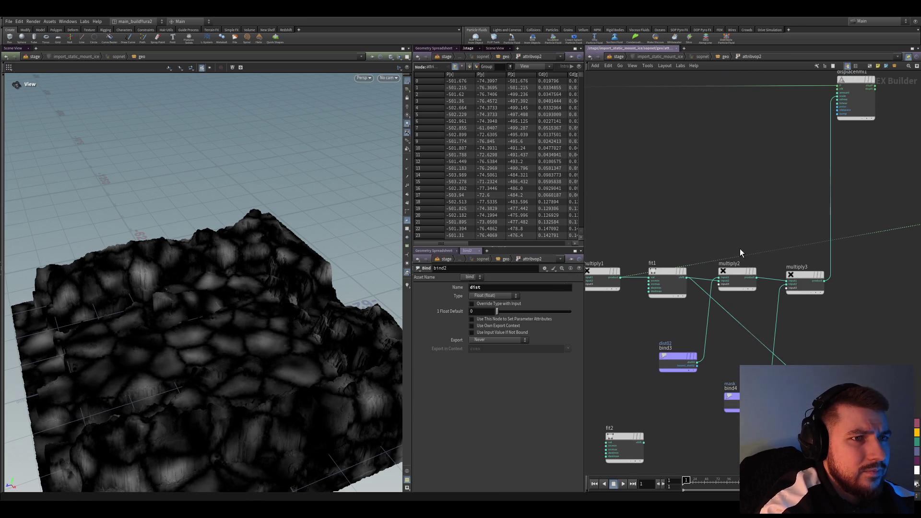
pyautogui.click(689, 276)
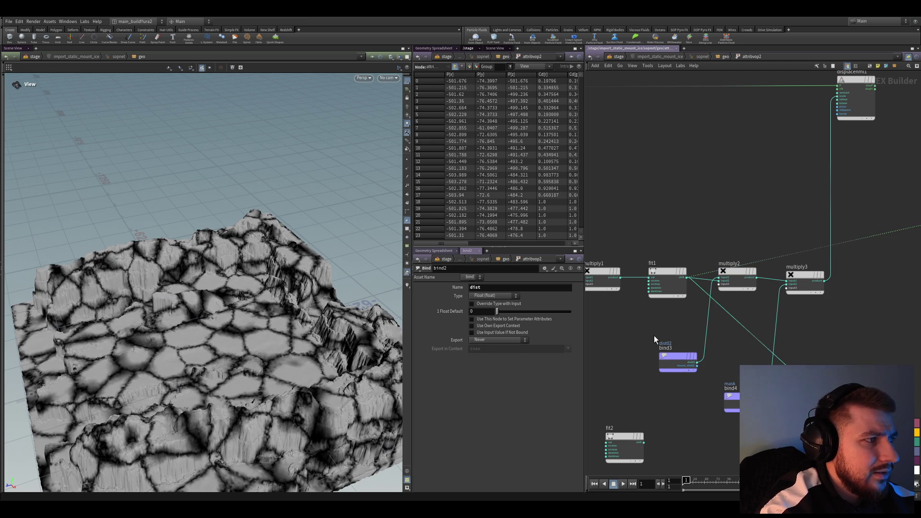
pyautogui.moveTo(654, 341); pyautogui.dragTo(638, 342, button='middle')
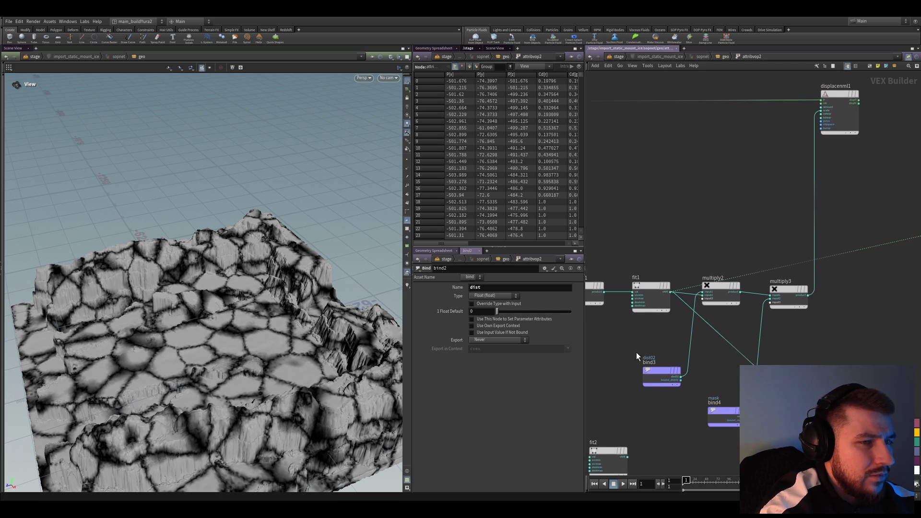
pyautogui.scroll(2, 637, 352)
pyautogui.moveTo(658, 339); pyautogui.dragTo(650, 300, button='middle')
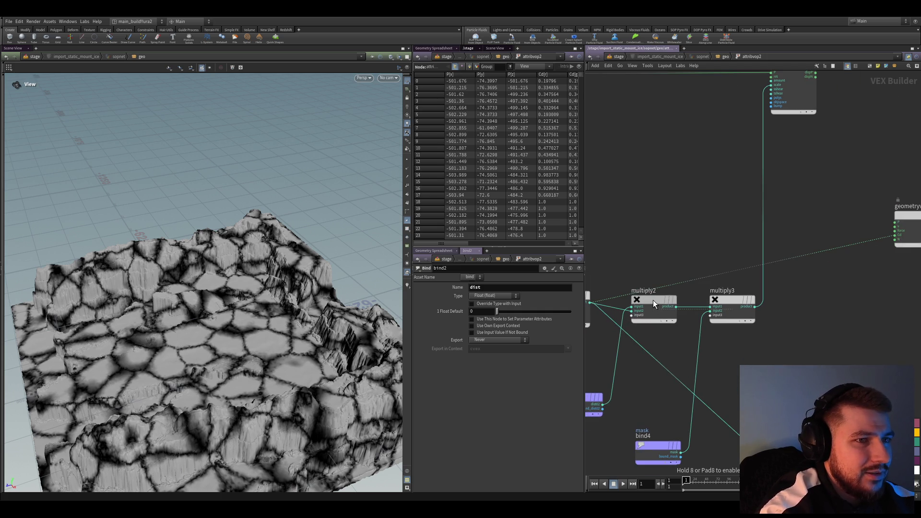
pyautogui.moveTo(658, 347); pyautogui.dragTo(693, 312, button='middle')
pyautogui.keyDown('ctrl'); pyautogui.click(679, 330); pyautogui.keyUp('ctrl')
pyautogui.moveTo(673, 375); pyautogui.dragTo(746, 269, button='middle')
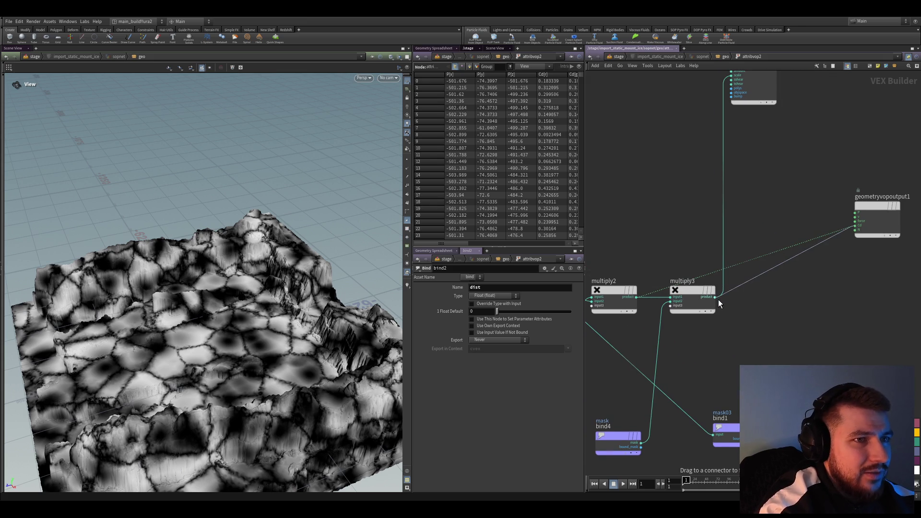
pyautogui.keyDown('ctrl'); pyautogui.click(715, 297); pyautogui.keyUp('ctrl')
pyautogui.moveTo(718, 297); pyautogui.dragTo(731, 275, button='middle')
pyautogui.scroll(-5, 837, 358)
# Save ice_king_render_sh010_v011.hip and select voronoise1 to show its settings.
pyautogui.hotkey('ctrl', 's')
pyautogui.moveTo(693, 317)
pyautogui.mouseDown(button='middle')
pyautogui.moveTo(693, 235)
pyautogui.moveTo(670, 278)
pyautogui.moveTo(676, 331)
pyautogui.mouseUp(button='middle')
pyautogui.moveTo(749, 289); pyautogui.dragTo(666, 336)
pyautogui.click(690, 305)
pyautogui.moveTo(655, 264); pyautogui.dragTo(681, 276, button='middle')
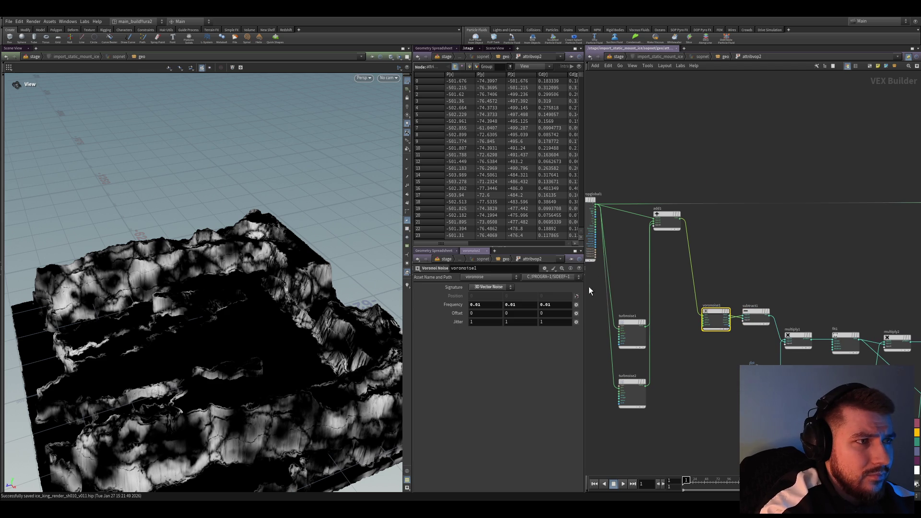
# Raise voronoise1's Frequency to 0.04 and save the scene.
pyautogui.moveTo(442, 308)
pyautogui.mouseDown()
pyautogui.moveTo(473, 320)
pyautogui.moveTo(444, 311)
pyautogui.mouseUp()
pyautogui.hotkey('ctrl', 's')
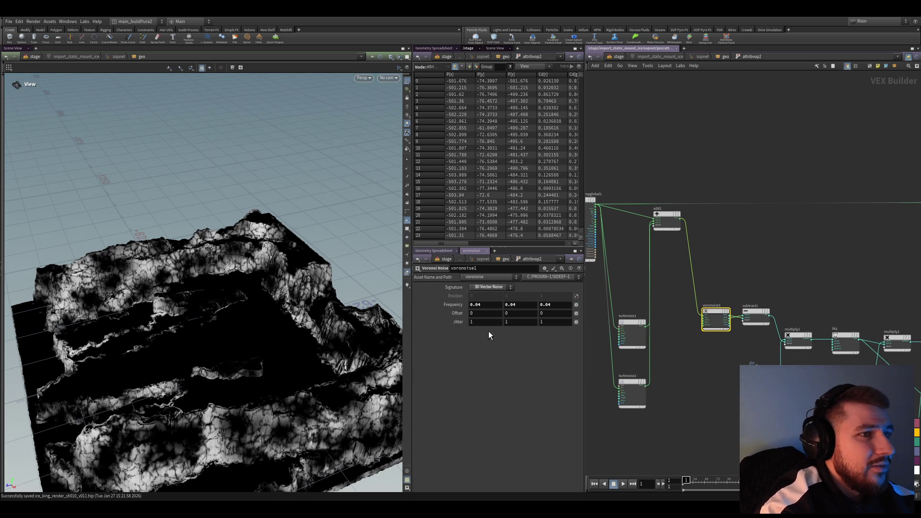
pyautogui.moveTo(343, 332)
pyautogui.mouseDown()
pyautogui.moveTo(316, 269)
pyautogui.moveTo(281, 230)
pyautogui.moveTo(235, 243)
pyautogui.moveTo(202, 275)
pyautogui.moveTo(269, 230)
pyautogui.mouseUp()
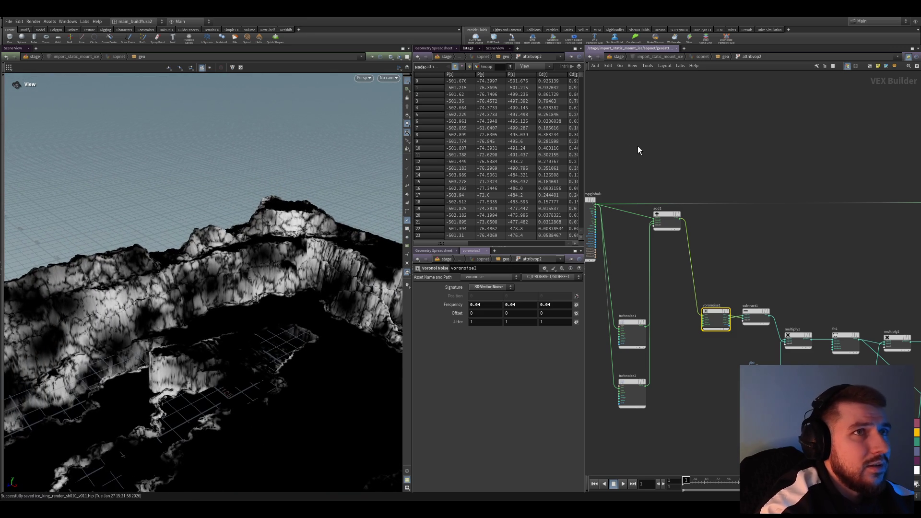
pyautogui.moveTo(639, 299); pyautogui.dragTo(651, 272, button='middle')
# Wire displacenml1's output into geometryvopoutput1's P input so the terrain deforms.
pyautogui.click(725, 57)
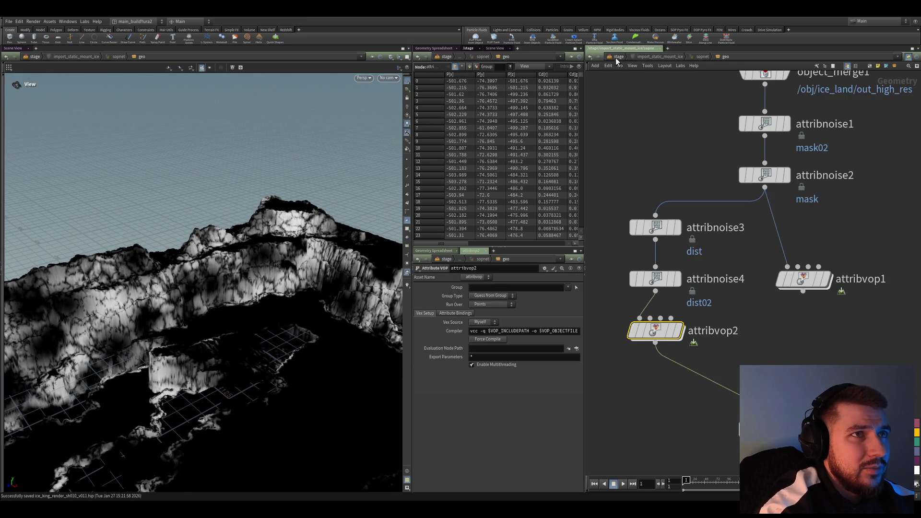
pyautogui.doubleClick(618, 264)
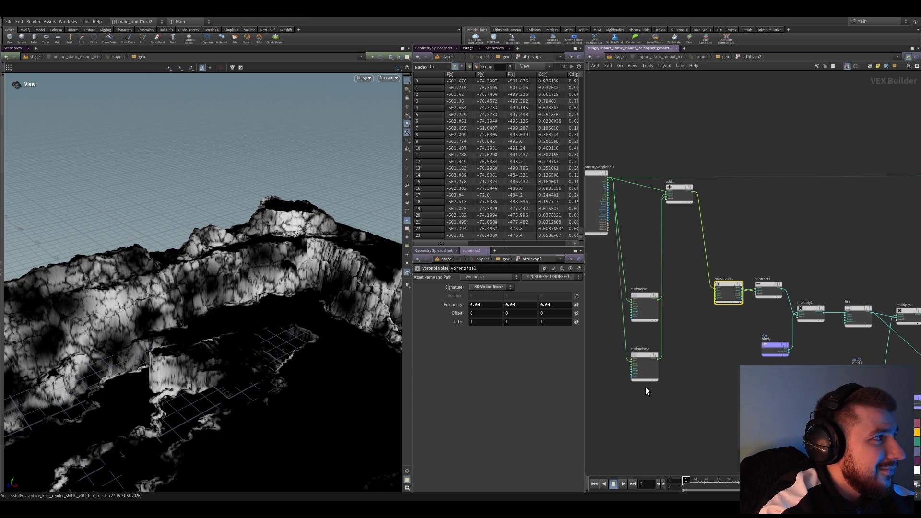
pyautogui.scroll(-3, 691, 430)
pyautogui.moveTo(691, 430); pyautogui.dragTo(816, 345, button='middle')
pyautogui.scroll(5, 750, 348)
pyautogui.moveTo(760, 349)
pyautogui.mouseDown()
pyautogui.moveTo(707, 243)
pyautogui.moveTo(674, 239)
pyautogui.moveTo(664, 227)
pyautogui.mouseUp()
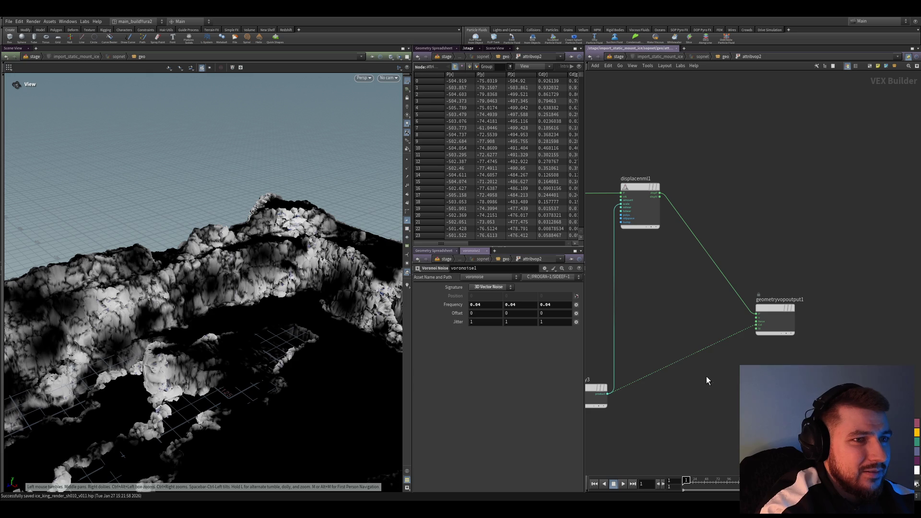
# From the normal node, enter attribvop2 and inspect displacenml1's Displacement Amount.
pyautogui.press('u')
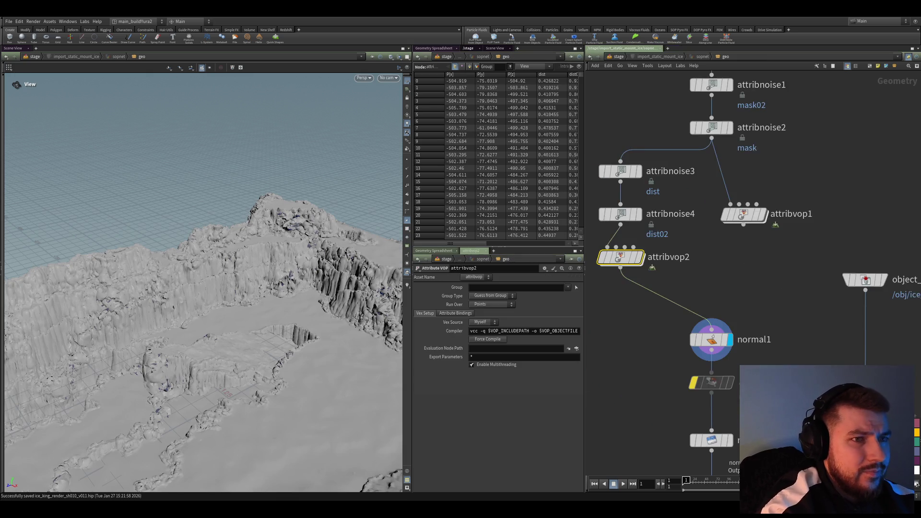
pyautogui.click(710, 264)
pyautogui.moveTo(249, 269)
pyautogui.mouseDown()
pyautogui.moveTo(240, 264)
pyautogui.moveTo(232, 273)
pyautogui.moveTo(233, 257)
pyautogui.moveTo(254, 262)
pyautogui.mouseUp()
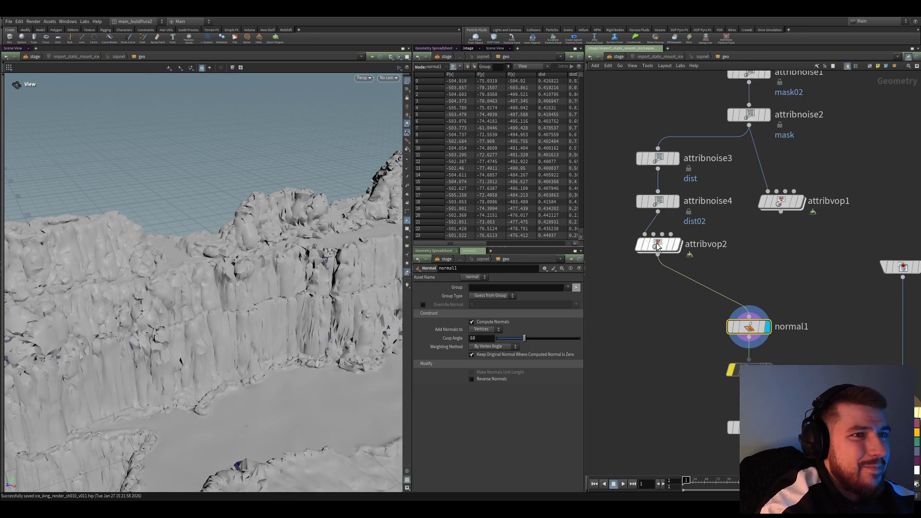
pyautogui.doubleClick(662, 245)
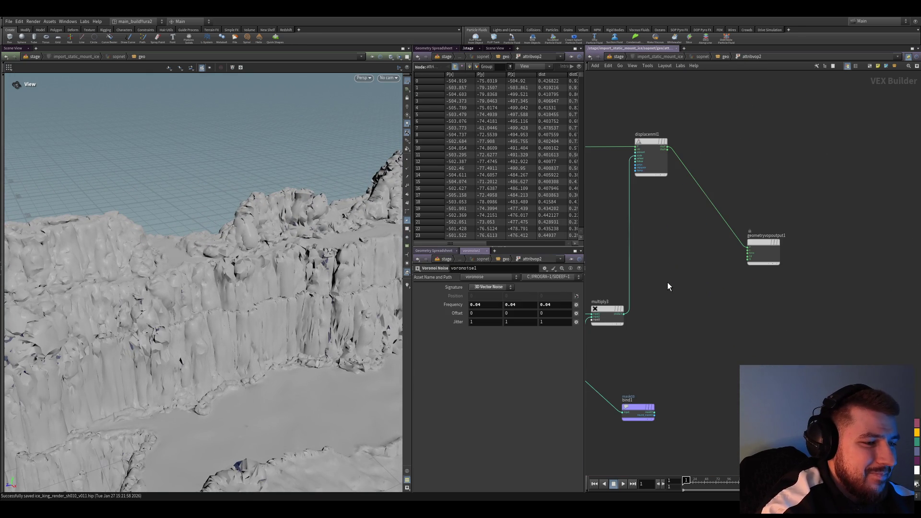
pyautogui.moveTo(668, 286); pyautogui.dragTo(738, 326, button='middle')
pyautogui.moveTo(735, 252); pyautogui.dragTo(690, 179)
pyautogui.keyDown('ctrl'); pyautogui.middleClick(491, 288); pyautogui.keyUp('ctrl')
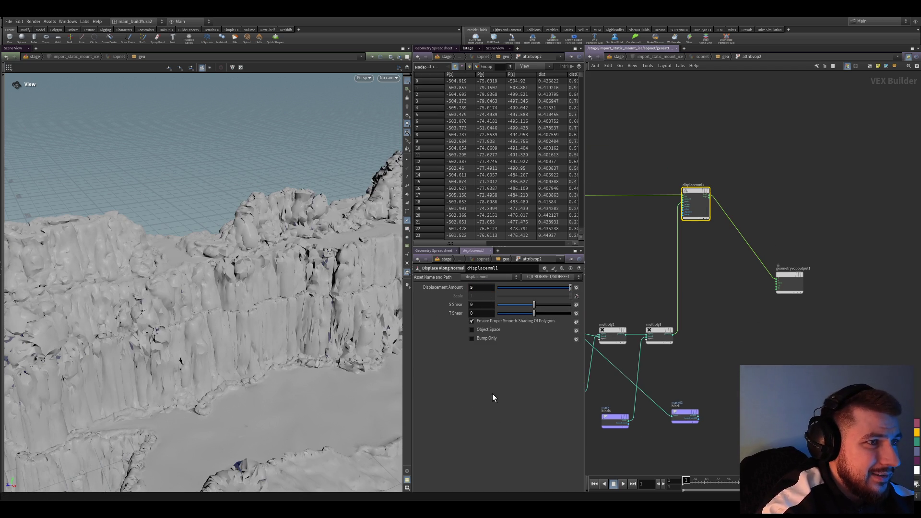
# Set displacenml1's Displacement Amount to 11 for stronger relief.
pyautogui.doubleClick(482, 288)
pyautogui.write('11')
pyautogui.press('Return')
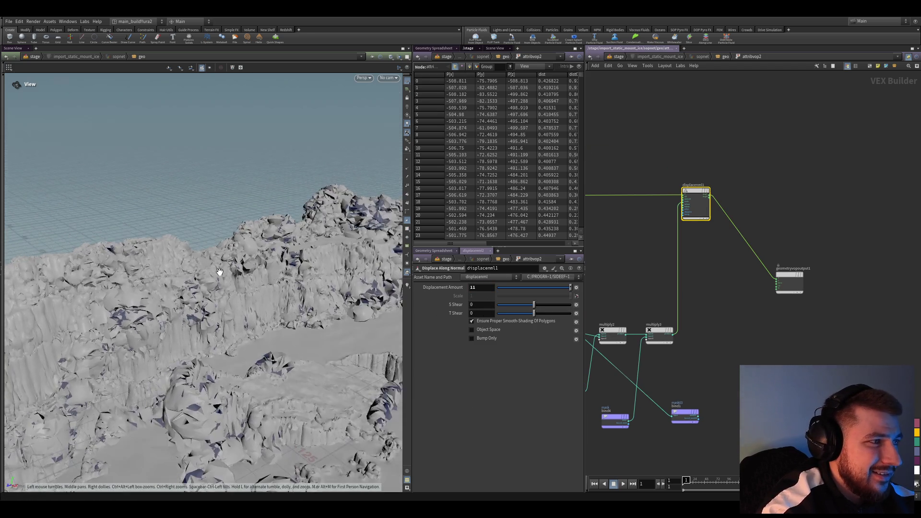
pyautogui.moveTo(280, 292)
pyautogui.mouseDown()
pyautogui.moveTo(196, 349)
pyautogui.moveTo(304, 273)
pyautogui.moveTo(312, 278)
pyautogui.mouseUp()
# Wire fit1's output into multiply2 and move multiply3 above multiply2.
pyautogui.moveTo(595, 283); pyautogui.dragTo(686, 255, button='middle')
pyautogui.scroll(-2, 678, 229)
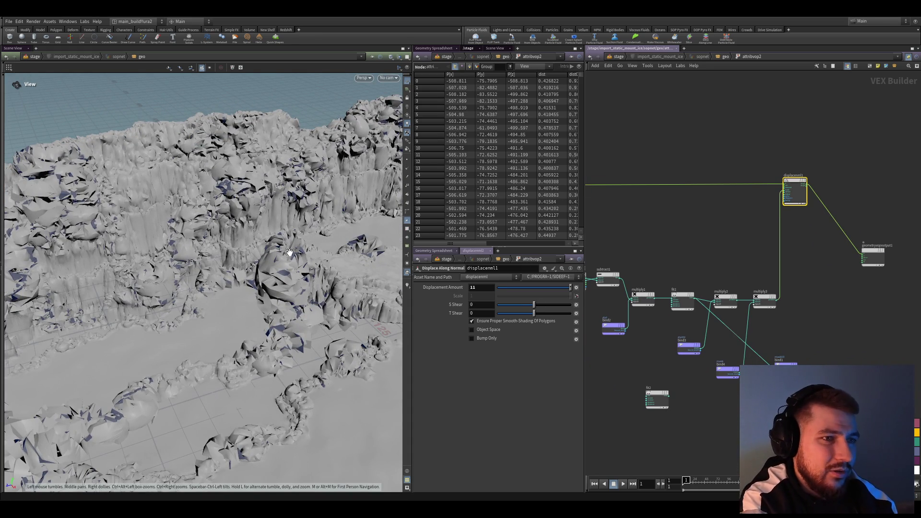
pyautogui.scroll(2, 687, 362)
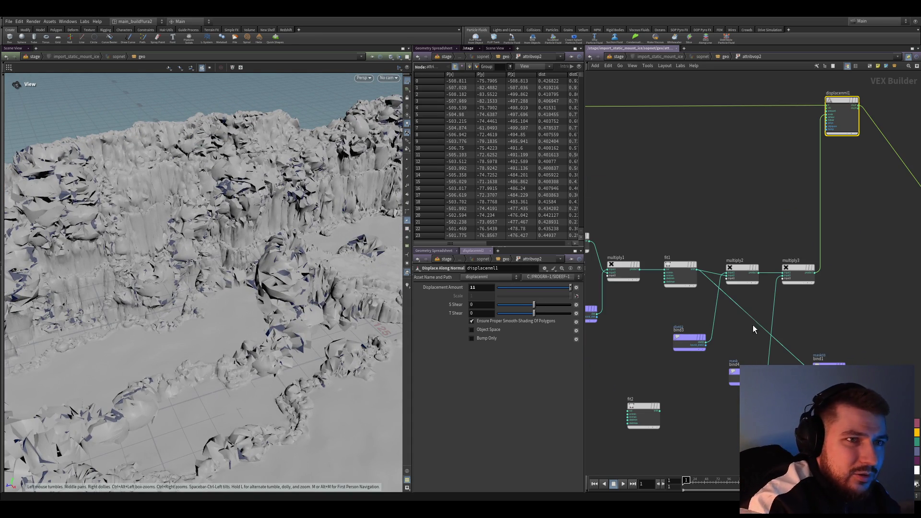
pyautogui.moveTo(810, 290); pyautogui.dragTo(747, 271)
pyautogui.scroll(1, 817, 275)
pyautogui.moveTo(817, 276); pyautogui.dragTo(674, 269)
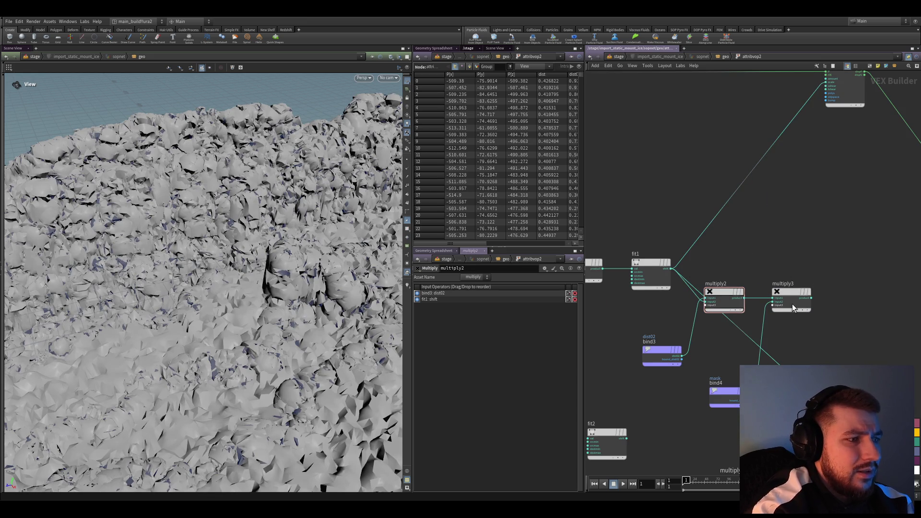
pyautogui.moveTo(793, 306); pyautogui.dragTo(750, 306, button='middle')
pyautogui.moveTo(742, 284)
pyautogui.mouseDown()
pyautogui.moveTo(742, 241)
pyautogui.moveTo(756, 228)
pyautogui.mouseUp()
# Open attribvop1's network and select its mask bind node bind2.
pyautogui.press('u')
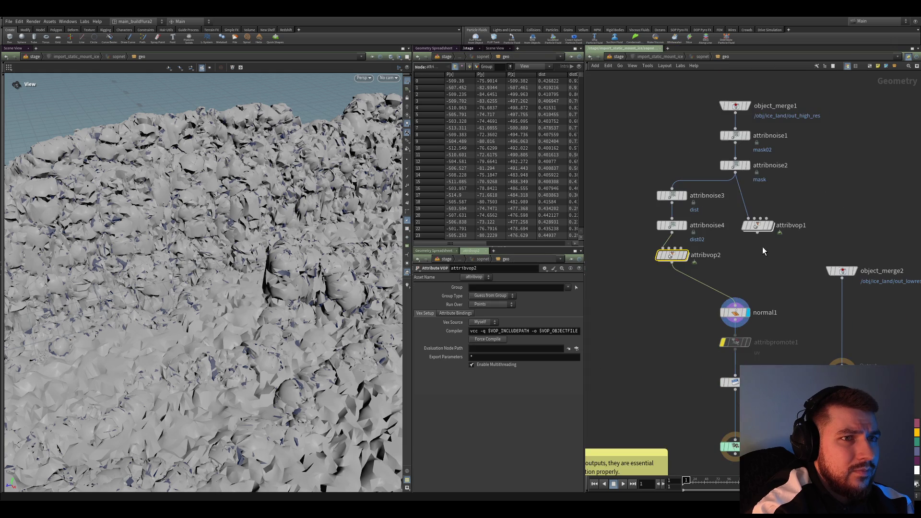
pyautogui.doubleClick(763, 259)
pyautogui.moveTo(750, 292)
pyautogui.mouseDown(button='middle')
pyautogui.moveTo(770, 293)
pyautogui.moveTo(780, 277)
pyautogui.moveTo(801, 274)
pyautogui.moveTo(742, 266)
pyautogui.moveTo(771, 298)
pyautogui.moveTo(736, 282)
pyautogui.moveTo(733, 216)
pyautogui.mouseUp(button='middle')
pyautogui.click(727, 291)
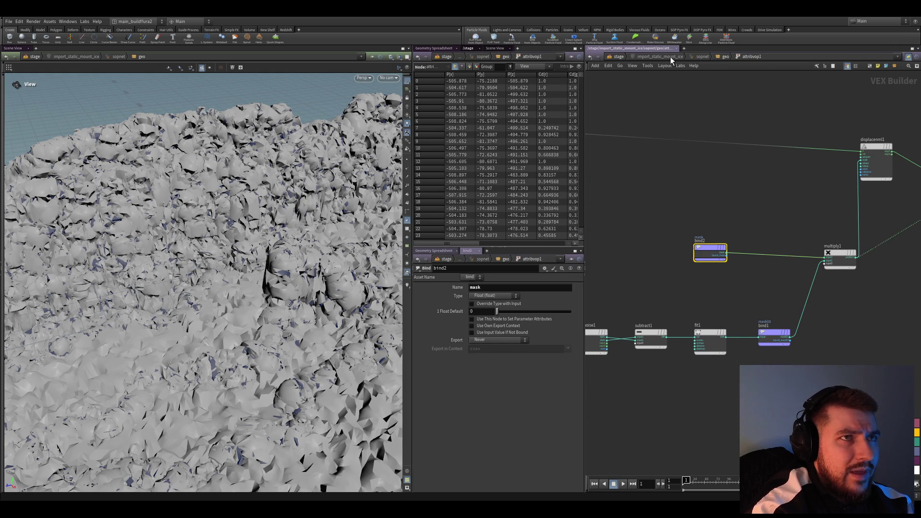
# Check the displacement amount on attribvop2's displacement node.
pyautogui.click(725, 57)
pyautogui.scroll(5, 728, 227)
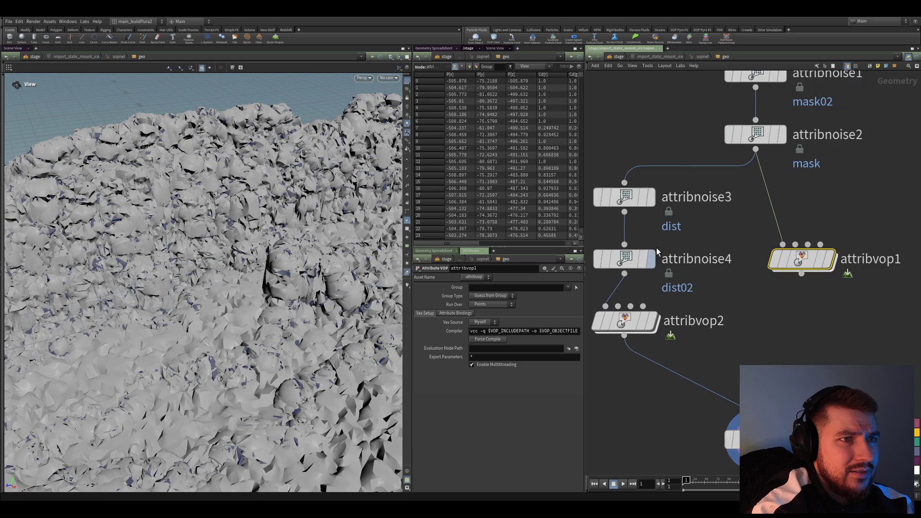
pyautogui.doubleClick(624, 321)
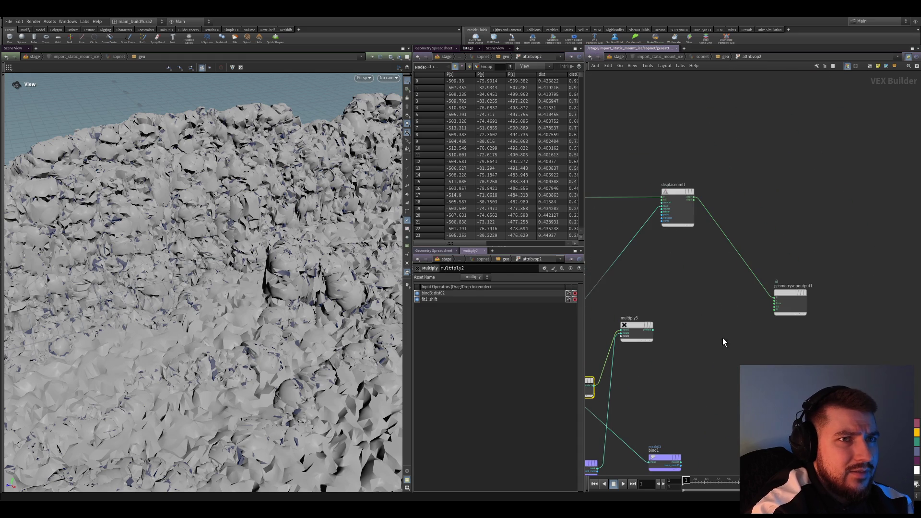
pyautogui.click(677, 206)
pyautogui.press('Return')
pyautogui.moveTo(752, 395); pyautogui.dragTo(743, 346, button='middle')
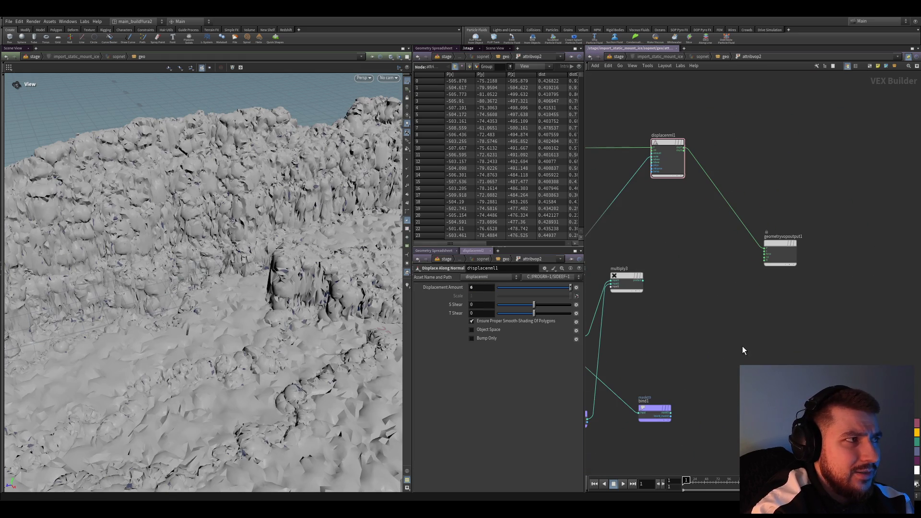
pyautogui.press('u')
# Inspect attribvop1's subtract and Voronoi noise chain.
pyautogui.doubleClick(805, 261)
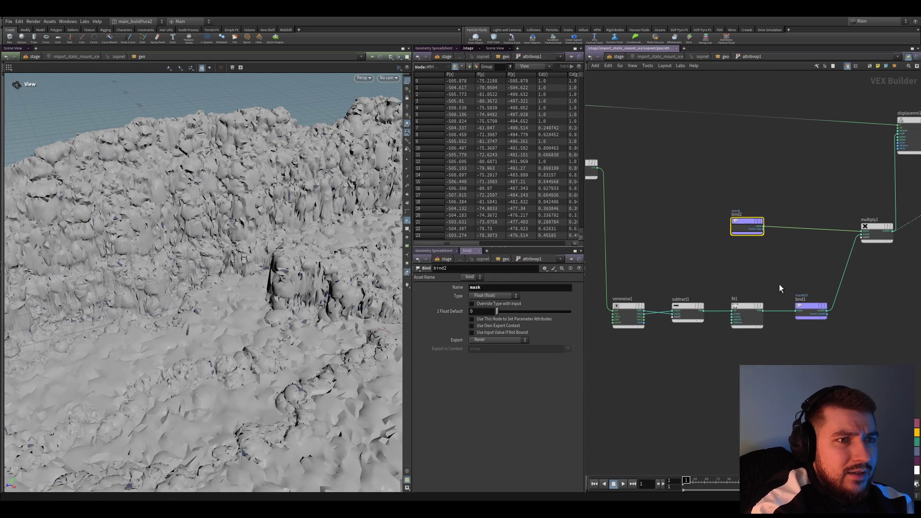
pyautogui.click(706, 310)
pyautogui.click(648, 313)
pyautogui.moveTo(641, 353); pyautogui.dragTo(672, 370, button='middle')
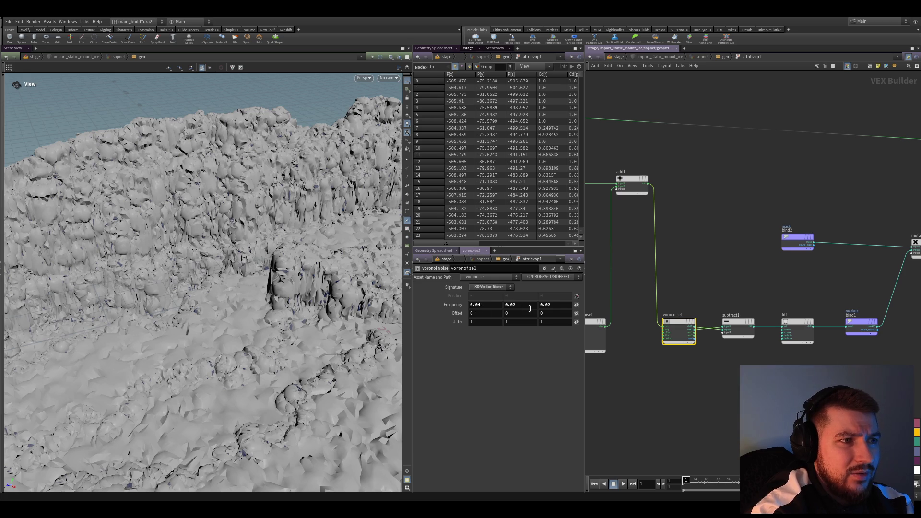
pyautogui.moveTo(590, 312); pyautogui.dragTo(634, 329, button='middle')
# Go back into attribvop2 and select its Voronoi noise node.
pyautogui.click(725, 56)
pyautogui.doubleClick(624, 318)
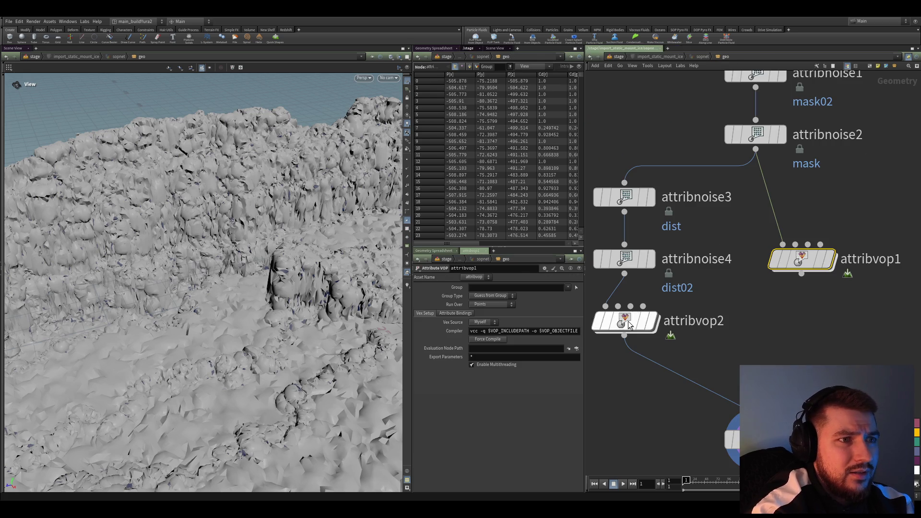
pyautogui.moveTo(689, 267); pyautogui.dragTo(847, 250, button='middle')
pyautogui.click(675, 259)
# Set the Voronoi noise's second and third frequency values to 0.02.
pyautogui.click(521, 305)
pyautogui.write('0.02')
pyautogui.click(558, 305)
pyautogui.press('BackSpace')
pyautogui.write('2')
pyautogui.press('Return')
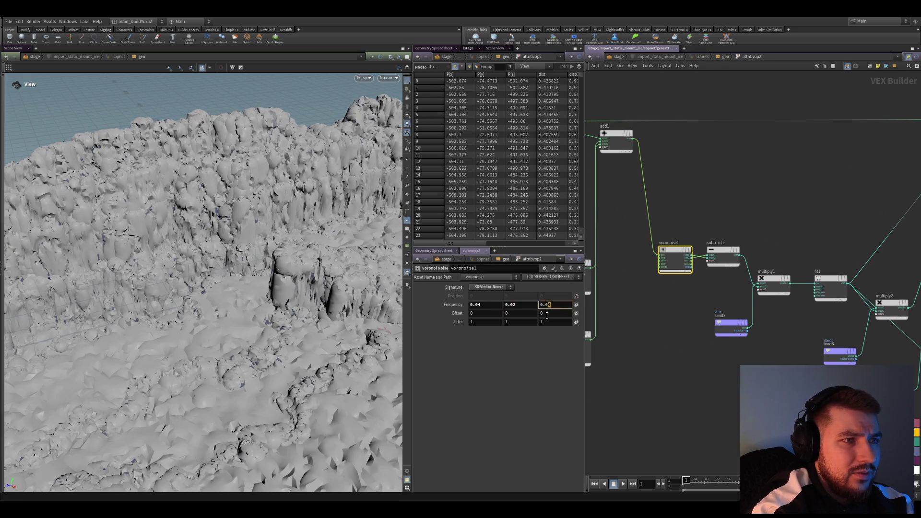
pyautogui.moveTo(635, 393); pyautogui.dragTo(650, 386, button='middle')
pyautogui.scroll(-2, 654, 404)
pyautogui.scroll(-3, 655, 405)
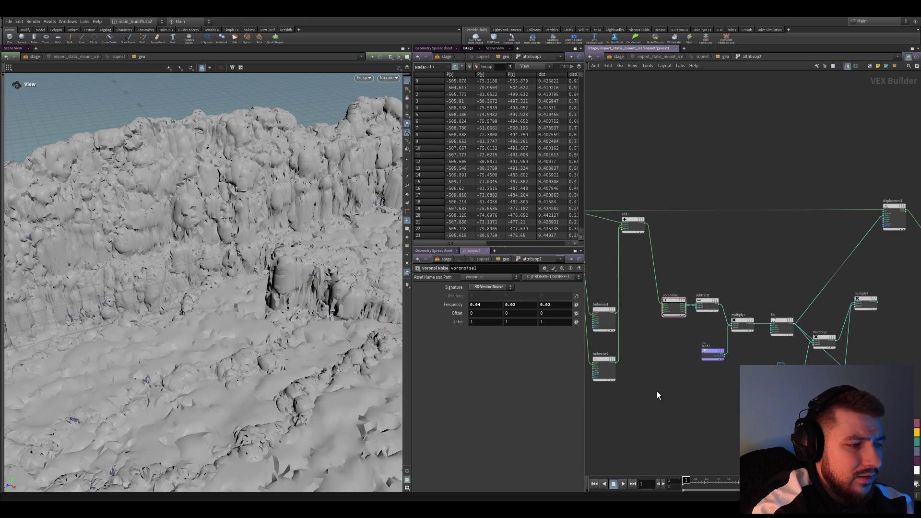
# Check the first turbulent noise node inside attribvop1.
pyautogui.press('u')
pyautogui.click(801, 260)
pyautogui.press('i')
pyautogui.click(640, 366)
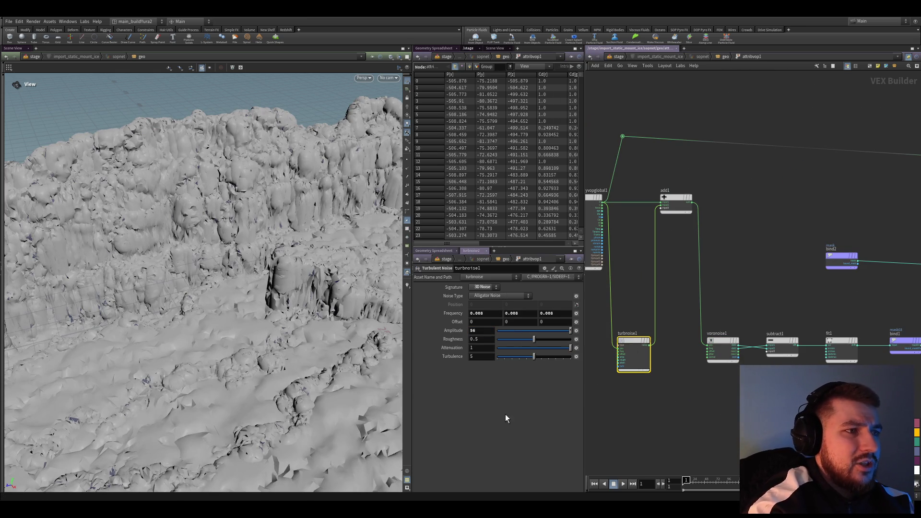
pyautogui.press('u')
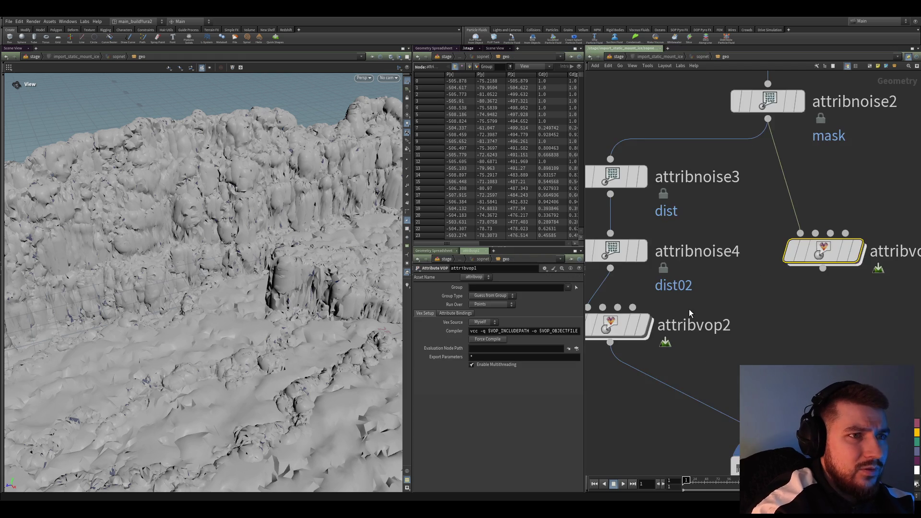
# Raise attribvop2's second turbulent noise amplitude to 6 and save the scene.
pyautogui.doubleClick(675, 307)
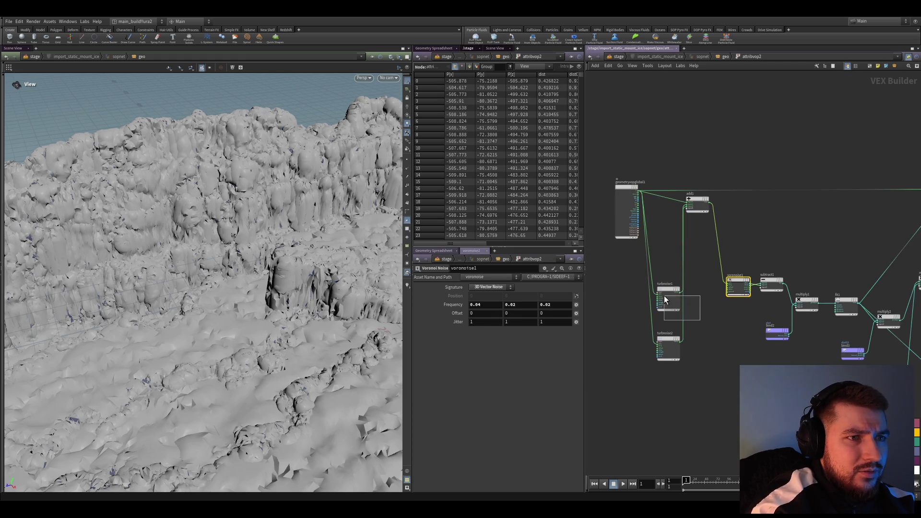
pyautogui.moveTo(666, 297); pyautogui.dragTo(668, 300)
pyautogui.scroll(3, 696, 317)
pyautogui.click(654, 367)
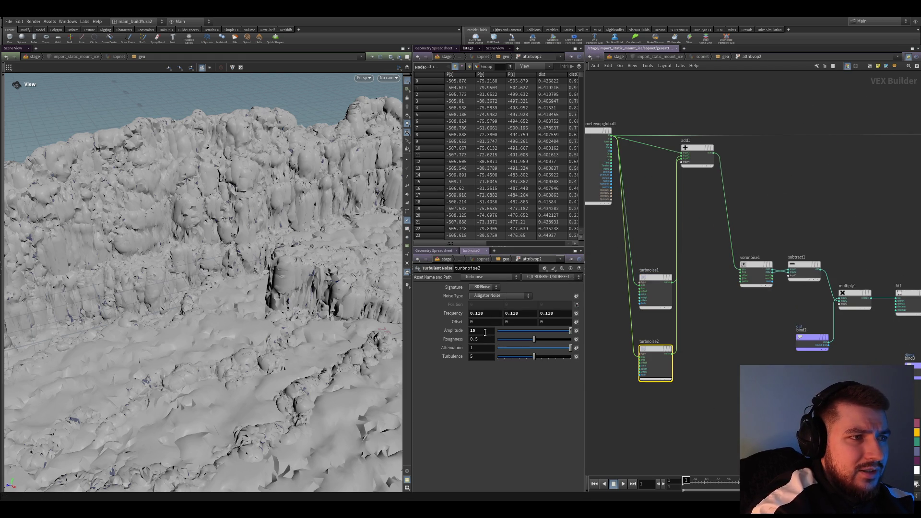
pyautogui.moveTo(570, 331)
pyautogui.mouseDown()
pyautogui.moveTo(532, 333)
pyautogui.moveTo(588, 340)
pyautogui.mouseUp()
pyautogui.moveTo(493, 422)
pyautogui.mouseDown()
pyautogui.moveTo(458, 403)
pyautogui.moveTo(502, 390)
pyautogui.moveTo(481, 370)
pyautogui.mouseUp()
pyautogui.moveTo(477, 331)
pyautogui.mouseDown()
pyautogui.moveTo(461, 395)
pyautogui.moveTo(487, 417)
pyautogui.mouseUp()
pyautogui.hotkey('ctrl', 's')
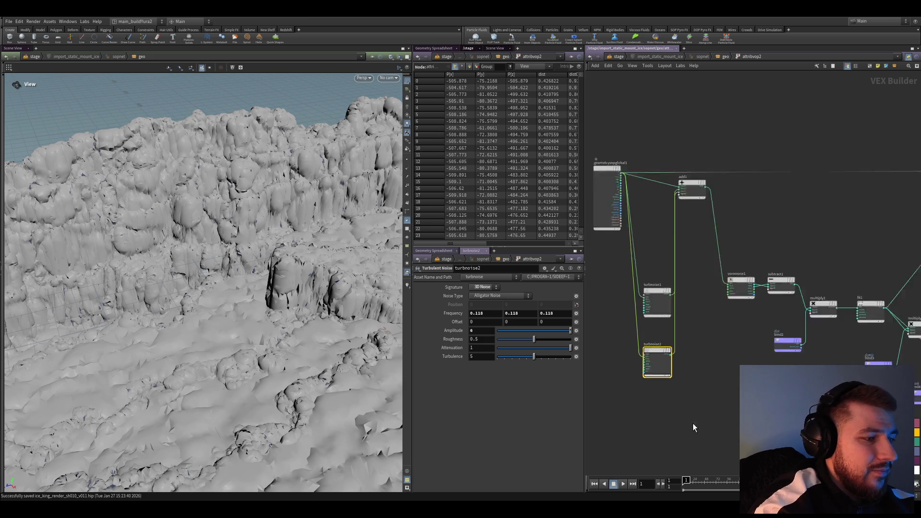
# Inspect the mask03 bind node settings in attribvop1.
pyautogui.press('u')
pyautogui.scroll(5, 768, 312)
pyautogui.doubleClick(766, 272)
pyautogui.scroll(4, 718, 266)
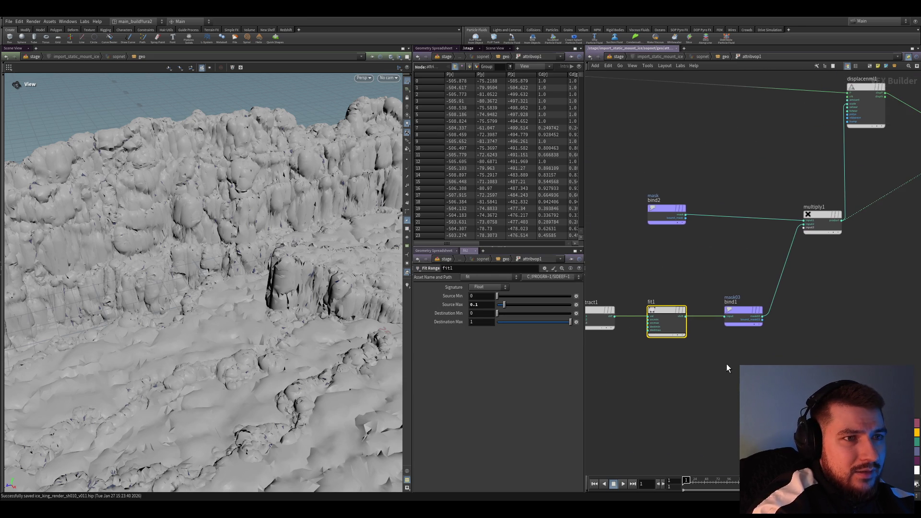
pyautogui.click(714, 336)
# Return to attribvop2 and frame its noise and mask nodes.
pyautogui.press('u')
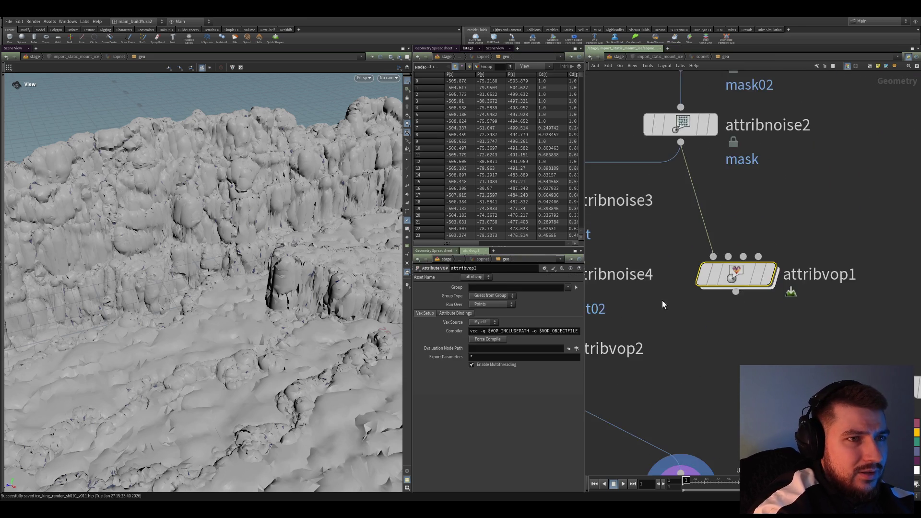
pyautogui.doubleClick(612, 348)
pyautogui.scroll(2, 712, 347)
pyautogui.moveTo(669, 325)
pyautogui.mouseDown(button='middle')
pyautogui.moveTo(685, 327)
pyautogui.moveTo(656, 315)
pyautogui.mouseUp(button='middle')
pyautogui.scroll(2, 787, 365)
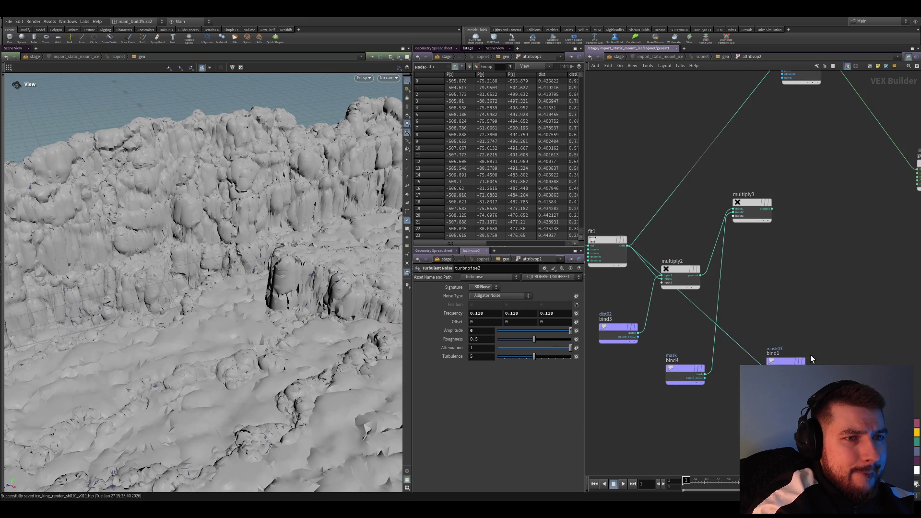
# Regroup the mask03 and dist02 bind nodes with the two multiply nodes.
pyautogui.click(787, 365)
pyautogui.moveTo(787, 364)
pyautogui.mouseDown()
pyautogui.moveTo(703, 438)
pyautogui.moveTo(648, 429)
pyautogui.mouseUp()
pyautogui.moveTo(648, 429); pyautogui.dragTo(676, 417, button='middle')
pyautogui.moveTo(619, 308); pyautogui.dragTo(734, 420)
pyautogui.moveTo(713, 355); pyautogui.dragTo(809, 358)
pyautogui.moveTo(809, 357); pyautogui.dragTo(741, 372, button='middle')
pyautogui.keyDown('shift'); pyautogui.moveTo(738, 293); pyautogui.dragTo(647, 200); pyautogui.keyUp('shift')
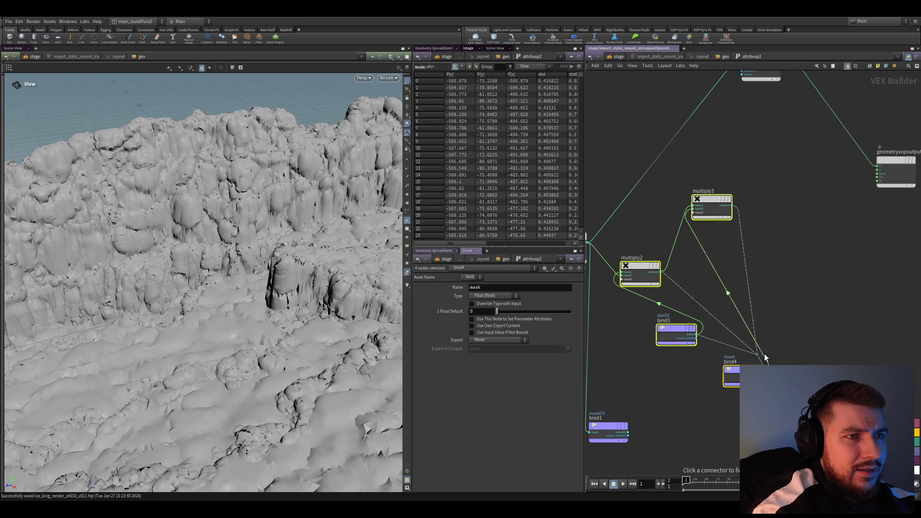
pyautogui.click(742, 204)
# Move multiply2 and the dist02 bind right and line the mask03 bind up with fit1.
pyautogui.moveTo(588, 263); pyautogui.dragTo(727, 427)
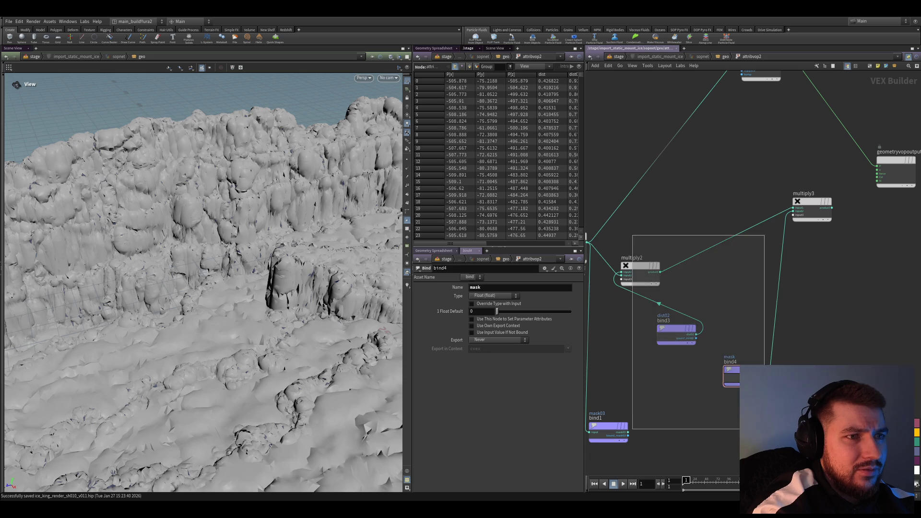
pyautogui.moveTo(637, 266); pyautogui.dragTo(664, 260)
pyautogui.moveTo(664, 260); pyautogui.dragTo(701, 264, button='middle')
pyautogui.moveTo(648, 429)
pyautogui.mouseDown()
pyautogui.moveTo(677, 407)
pyautogui.moveTo(739, 296)
pyautogui.moveTo(738, 271)
pyautogui.moveTo(678, 218)
pyautogui.moveTo(732, 218)
pyautogui.moveTo(682, 219)
pyautogui.moveTo(686, 205)
pyautogui.moveTo(679, 244)
pyautogui.mouseUp()
pyautogui.moveTo(671, 342); pyautogui.dragTo(727, 350, button='middle')
pyautogui.moveTo(202, 249)
pyautogui.mouseDown()
pyautogui.moveTo(216, 243)
pyautogui.moveTo(226, 283)
pyautogui.mouseUp()
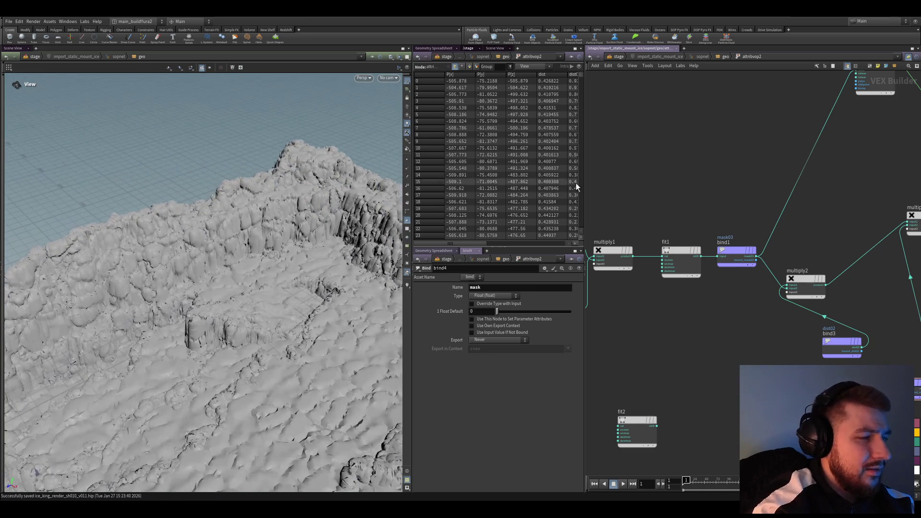
pyautogui.scroll(-2, 729, 318)
pyautogui.scroll(3, 778, 251)
# Preview multiply2's result as terrain colour, then undo it.
pyautogui.click(777, 250)
pyautogui.scroll(-2, 820, 329)
pyautogui.click(834, 204)
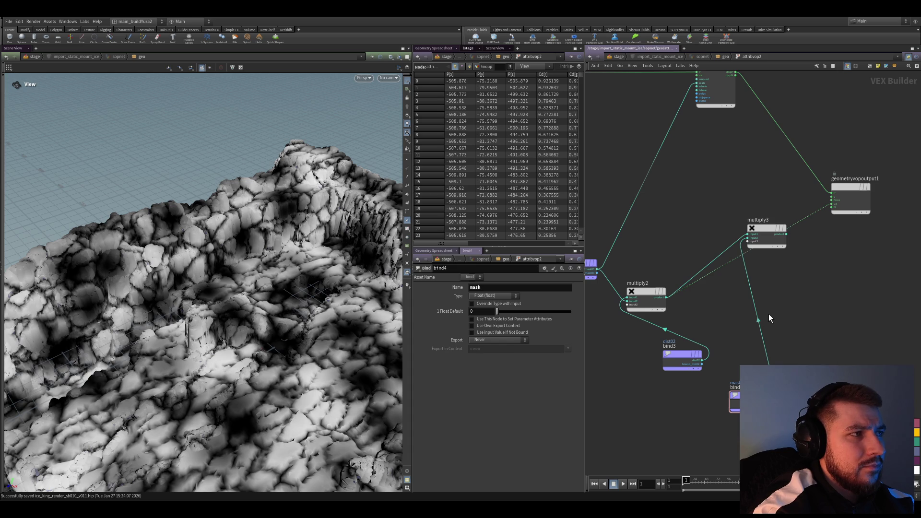
pyautogui.hotkey('ctrl', 'z')
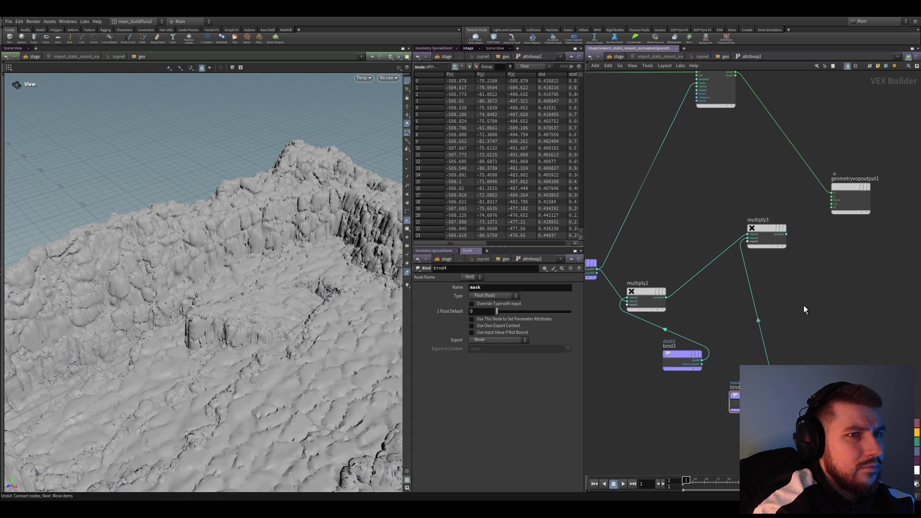
# Feed multiply3's product into displacenml1 and save the scene.
pyautogui.moveTo(768, 229); pyautogui.dragTo(752, 237)
pyautogui.moveTo(681, 367); pyautogui.dragTo(607, 374)
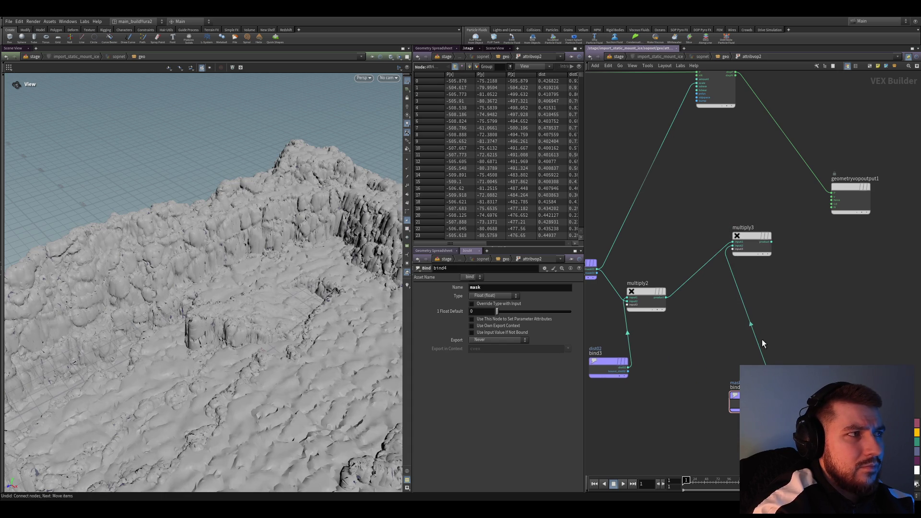
pyautogui.scroll(-2, 723, 344)
pyautogui.click(765, 281)
pyautogui.moveTo(765, 281); pyautogui.dragTo(825, 296)
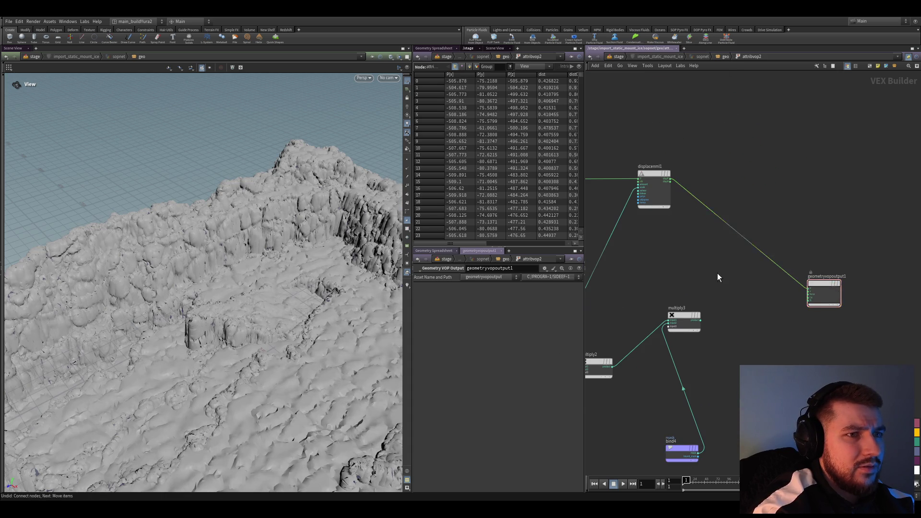
pyautogui.moveTo(723, 258); pyautogui.dragTo(756, 258, button='middle')
pyautogui.moveTo(711, 323); pyautogui.dragTo(697, 335)
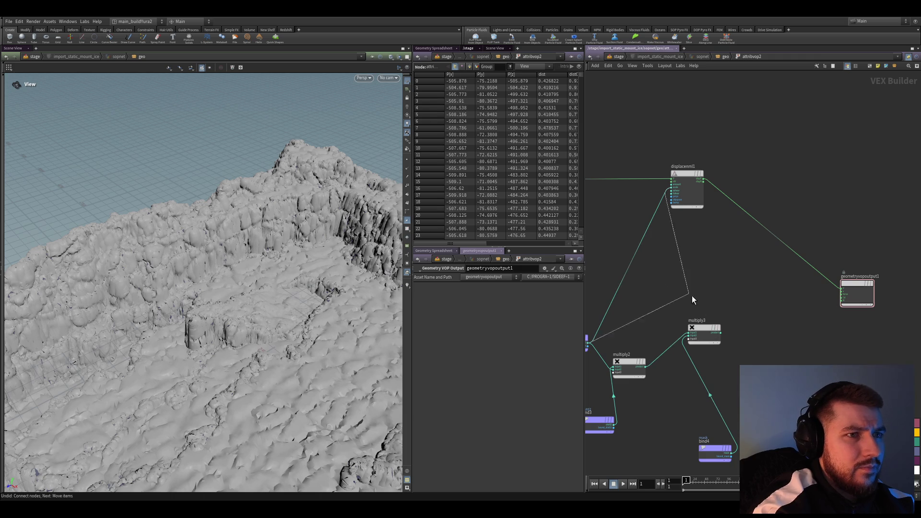
pyautogui.moveTo(652, 266); pyautogui.dragTo(718, 332)
pyautogui.hotkey('ctrl', 's')
# Preview multiply3's product as terrain colour, then undo the connection.
pyautogui.scroll(2, 715, 292)
pyautogui.moveTo(644, 160); pyautogui.dragTo(700, 160)
pyautogui.moveTo(747, 338); pyautogui.dragTo(761, 263, button='middle')
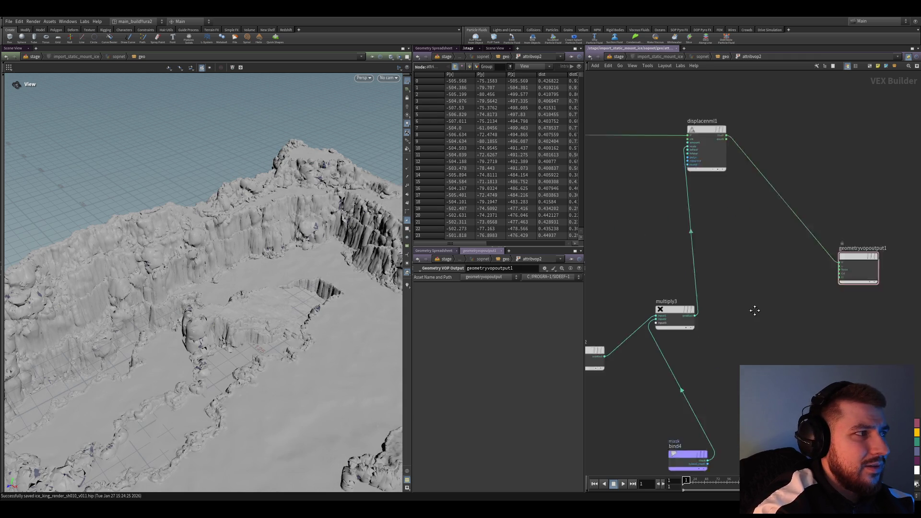
pyautogui.scroll(2, 726, 291)
pyautogui.moveTo(682, 264); pyautogui.dragTo(890, 205)
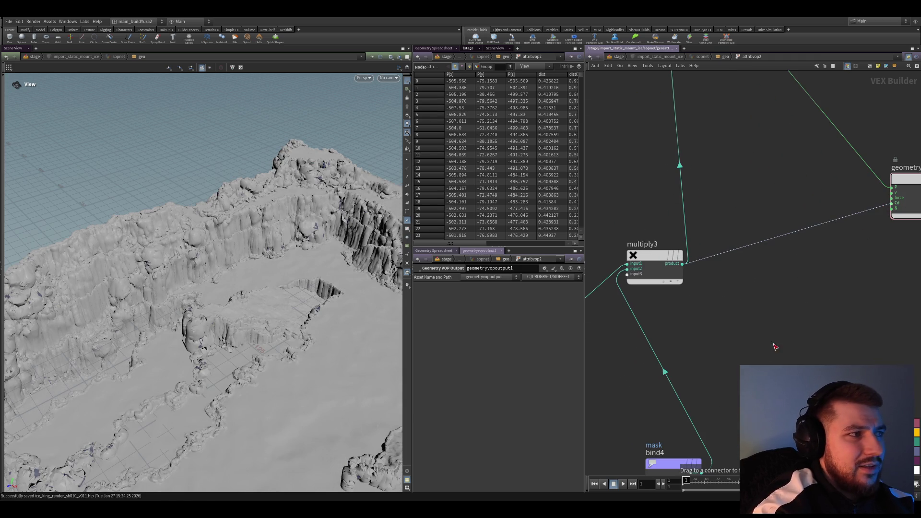
pyautogui.scroll(-3, 788, 323)
pyautogui.scroll(3, 689, 274)
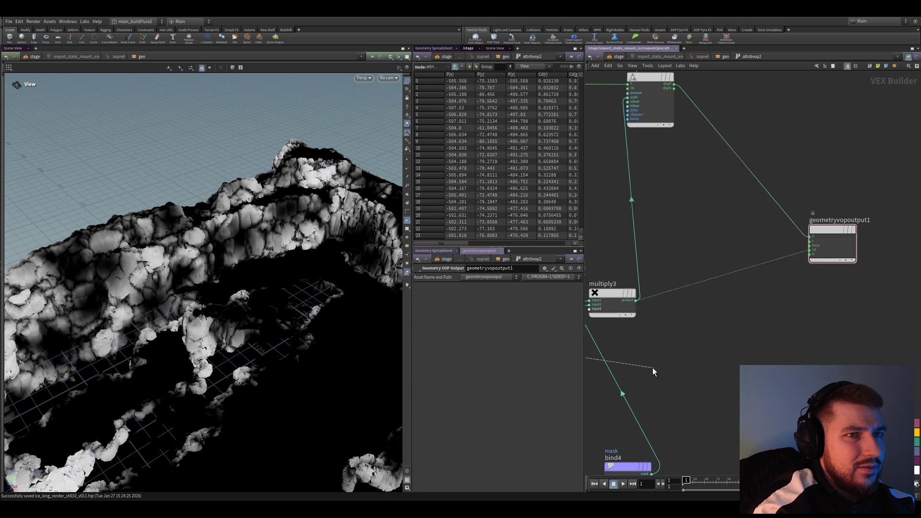
pyautogui.click(815, 253)
pyautogui.moveTo(652, 404)
pyautogui.mouseDown(button='middle')
pyautogui.moveTo(773, 363)
pyautogui.moveTo(787, 339)
pyautogui.mouseUp(button='middle')
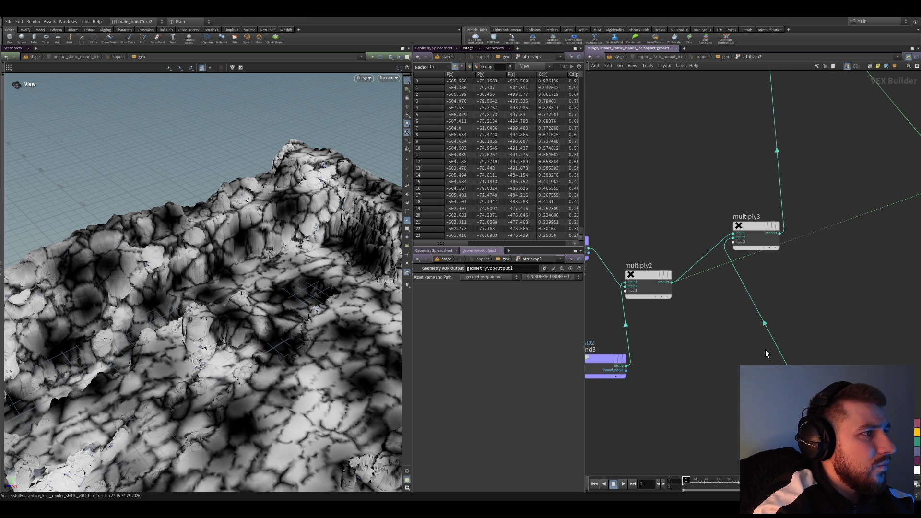
pyautogui.scroll(-2, 765, 350)
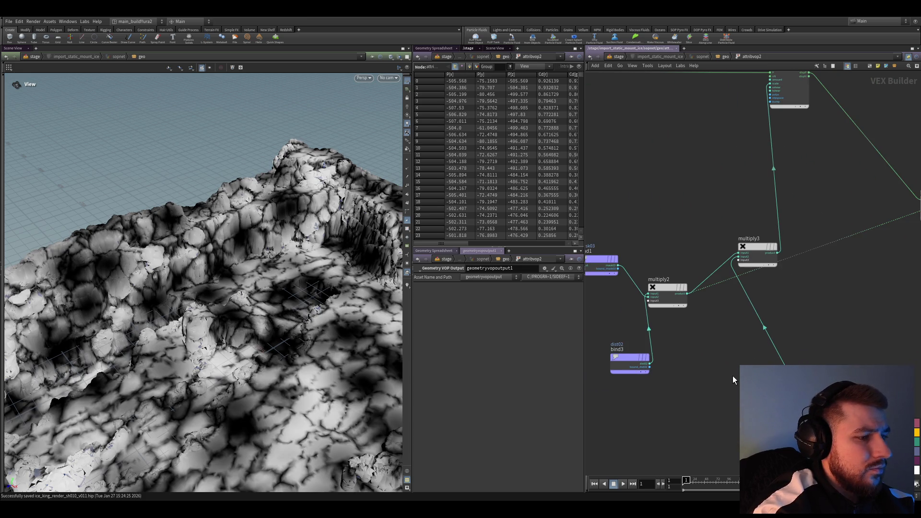
pyautogui.moveTo(725, 378)
pyautogui.mouseDown(button='middle')
pyautogui.moveTo(691, 364)
pyautogui.moveTo(732, 363)
pyautogui.moveTo(689, 258)
pyautogui.mouseUp(button='middle')
pyautogui.hotkey('ctrl', 'z')
# Preview mask03 as terrain colour, undo back to grey, and save.
pyautogui.hotkey('ctrl', 'z')
pyautogui.click(689, 259)
pyautogui.click(703, 265)
pyautogui.moveTo(816, 211); pyautogui.dragTo(611, 342, button='middle')
pyautogui.click(811, 343)
pyautogui.moveTo(810, 343); pyautogui.dragTo(870, 315, button='middle')
pyautogui.scroll(-5, 698, 413)
pyautogui.hotkey('ctrl', 'z')
pyautogui.hotkey('ctrl', 's')
pyautogui.press('u')
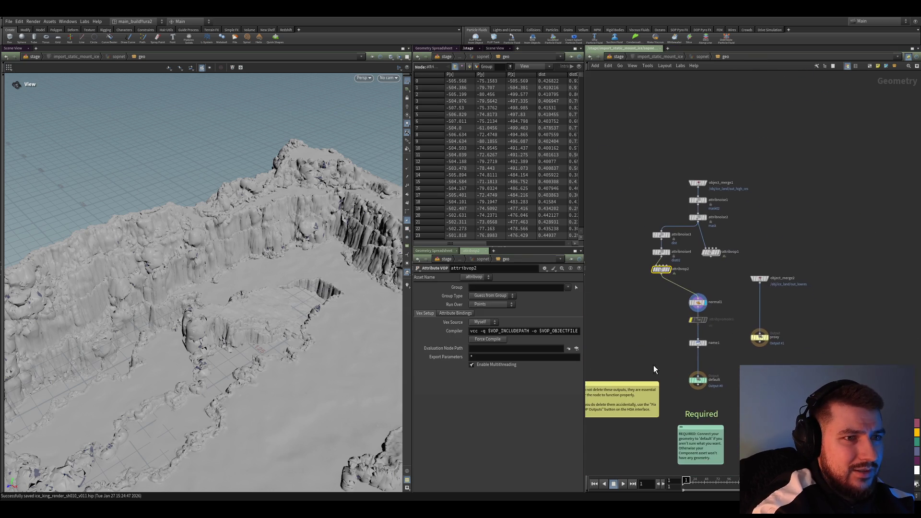
# Go up to /stage, frame the node graph, and show distantlight2's Distant Light parameters.
pyautogui.press('u')
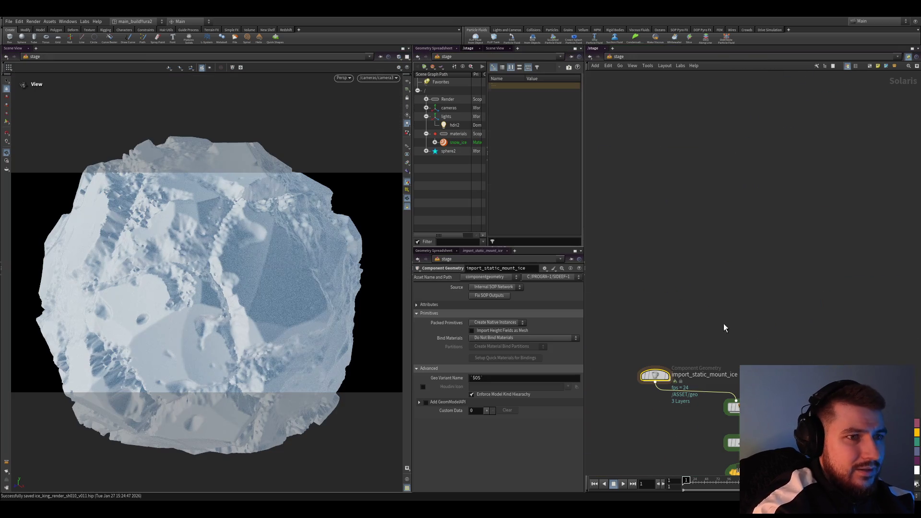
pyautogui.press('h')
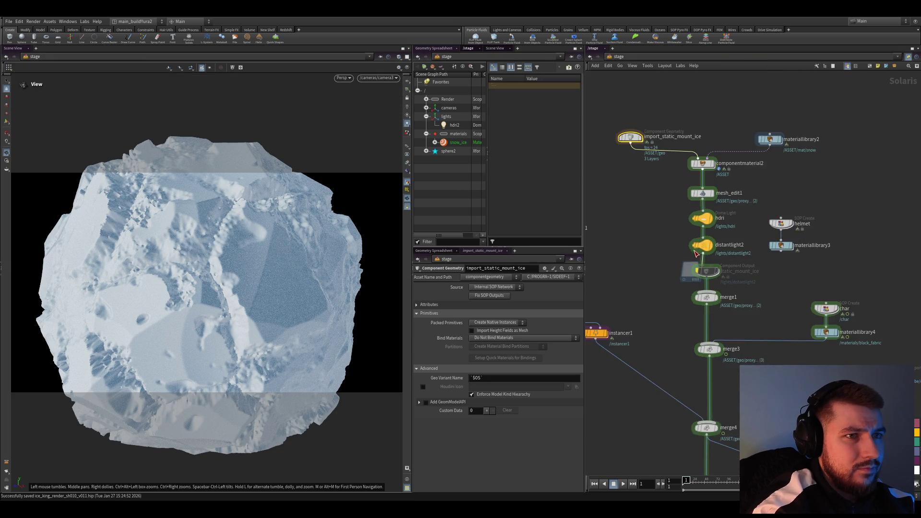
pyautogui.scroll(3, 695, 251)
pyautogui.click(713, 250)
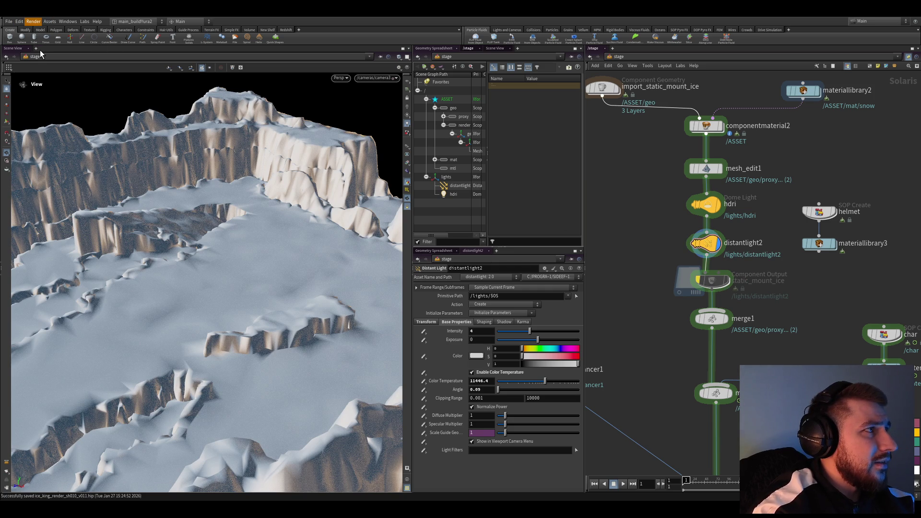
pyautogui.click(68, 93)
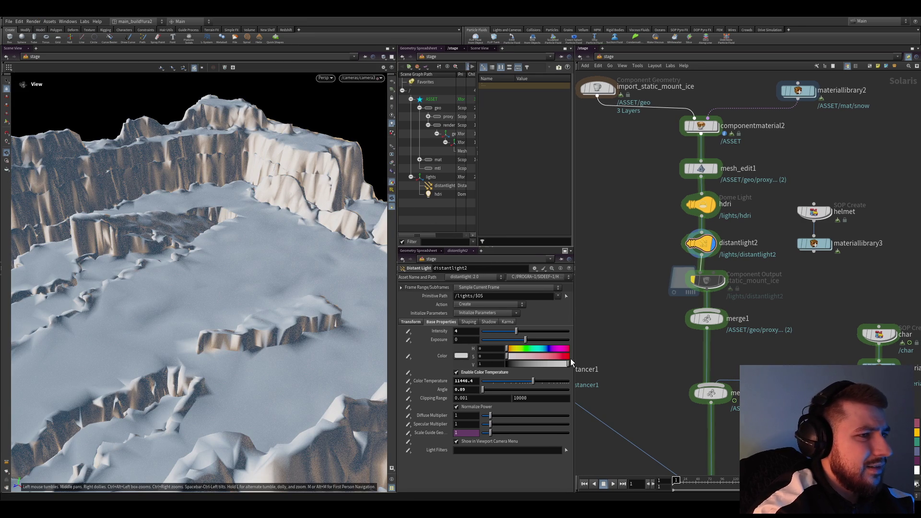
pyautogui.moveTo(602, 357); pyautogui.dragTo(624, 333, button='middle')
pyautogui.scroll(-4, 635, 224)
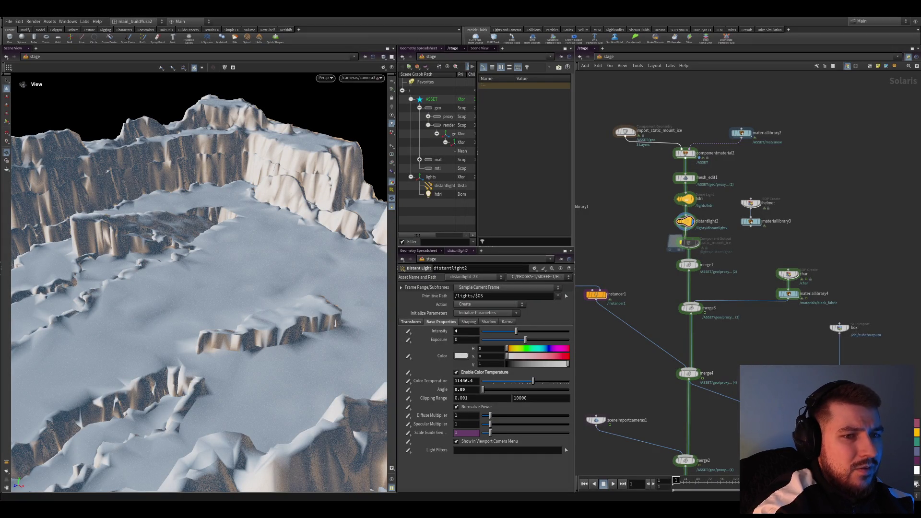
# Save the scene and start a Karma XPU viewport render with Ctrl+K.
pyautogui.scroll(-3, 719, 298)
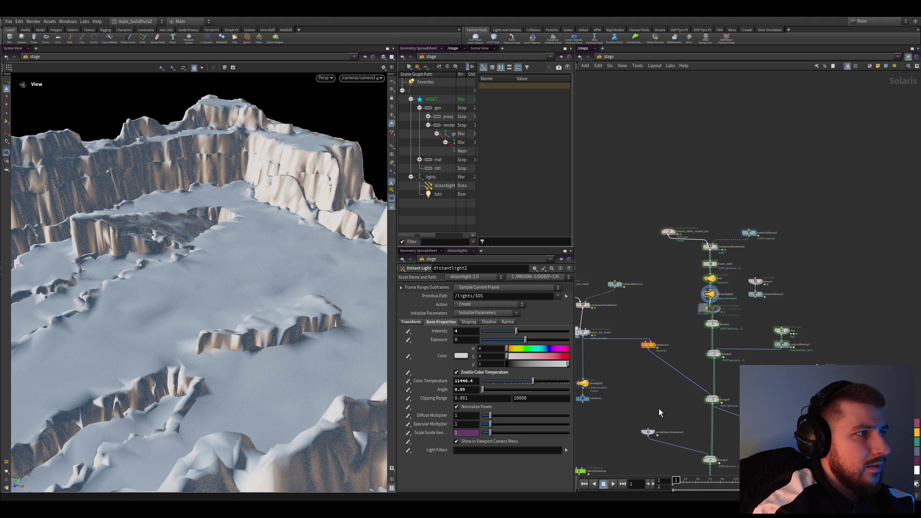
pyautogui.hotkey('ctrl', 's')
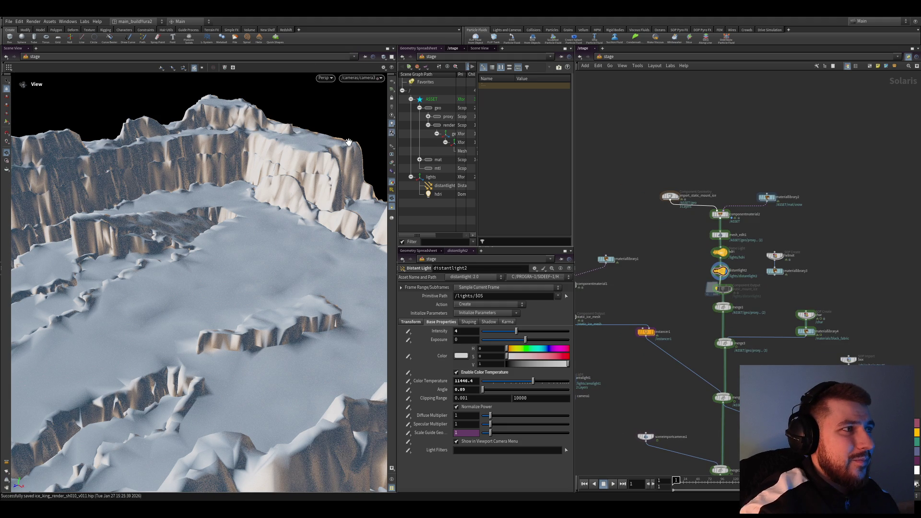
pyautogui.hotkey('ctrl', 'k')
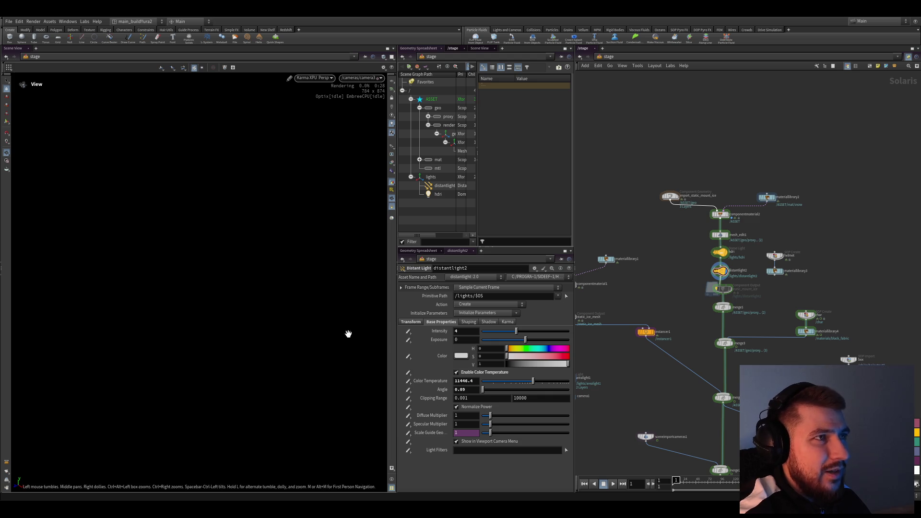
pyautogui.scroll(-3, 632, 401)
pyautogui.scroll(5, 652, 354)
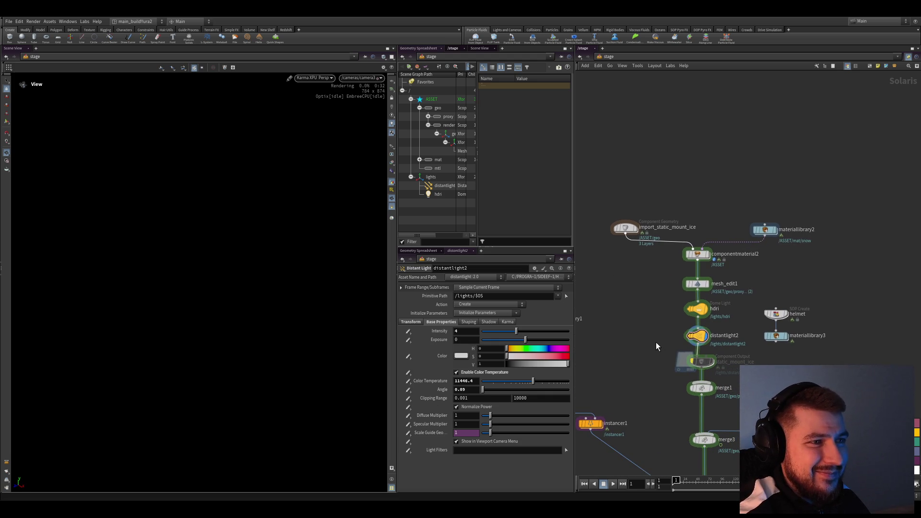
pyautogui.moveTo(658, 350); pyautogui.dragTo(649, 362, button='middle')
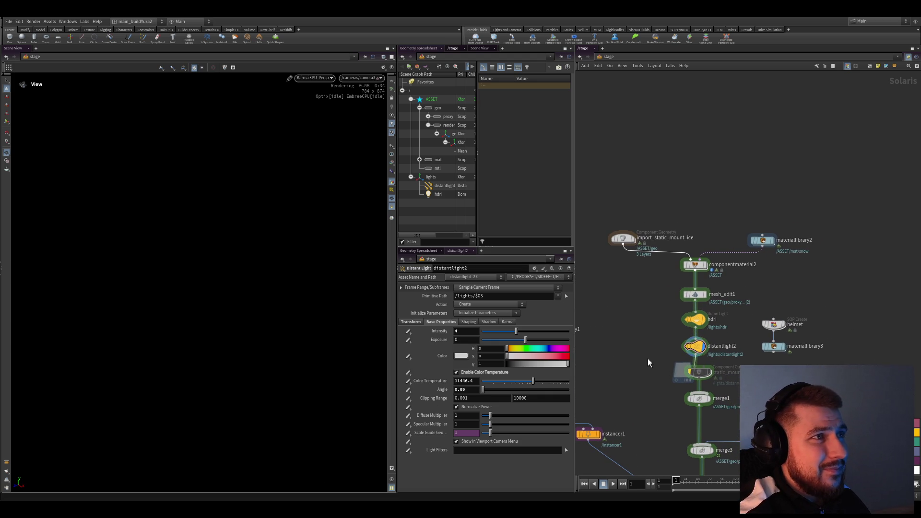